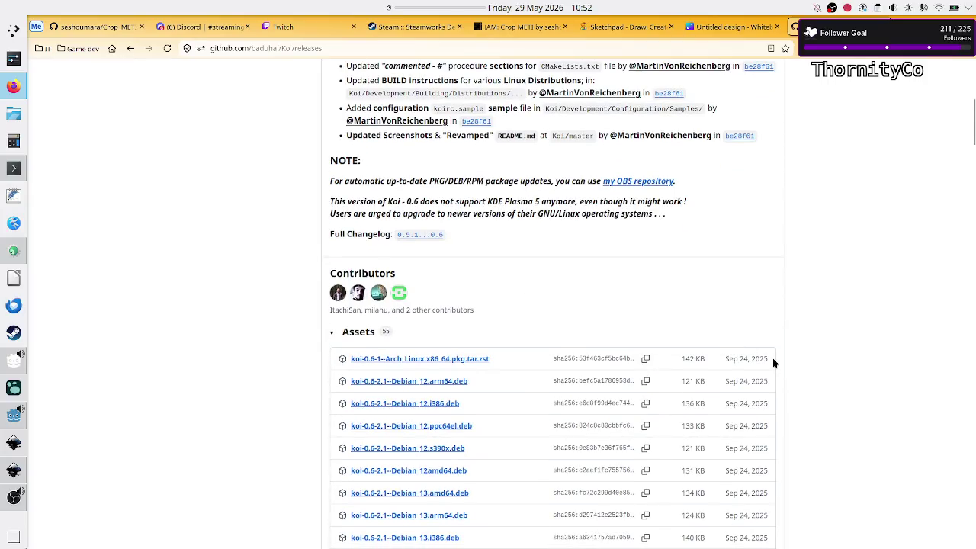
Close the Koi GitHub releases tab and bring the Konsole terminal to the front.
{"action": "triple_click", "coordinate": [720, 366]}
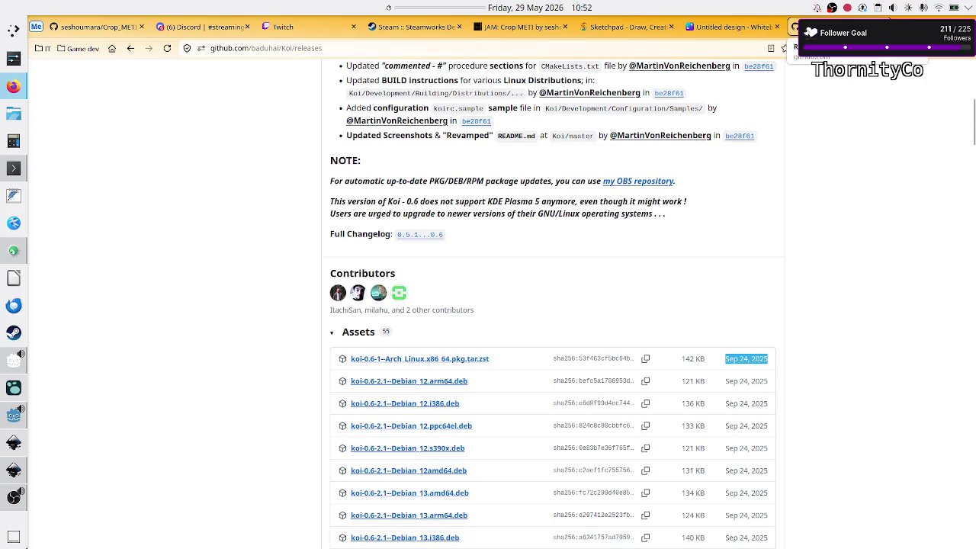
{"action": "left_click", "coordinate": [883, 26]}
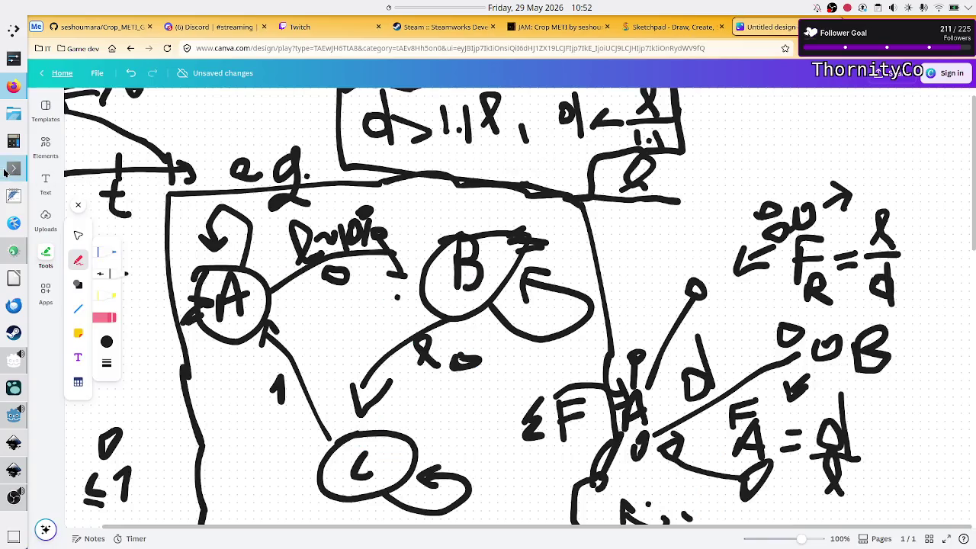
{"action": "left_click", "coordinate": [7, 171]}
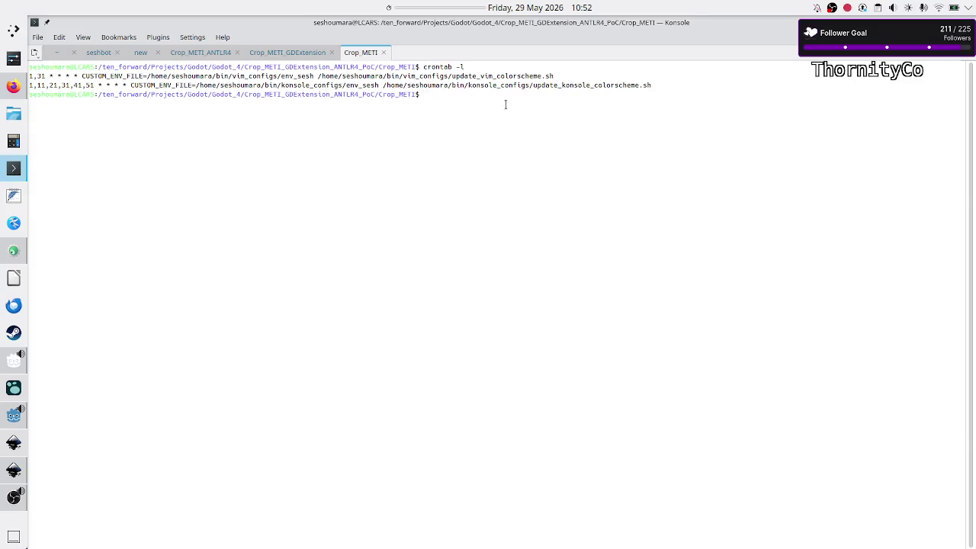
Select the script paths in the crontab lines and glance at the Canva sketch.
{"action": "left_click_drag", "start_coordinate": [528, 85], "coordinate": [416, 76]}
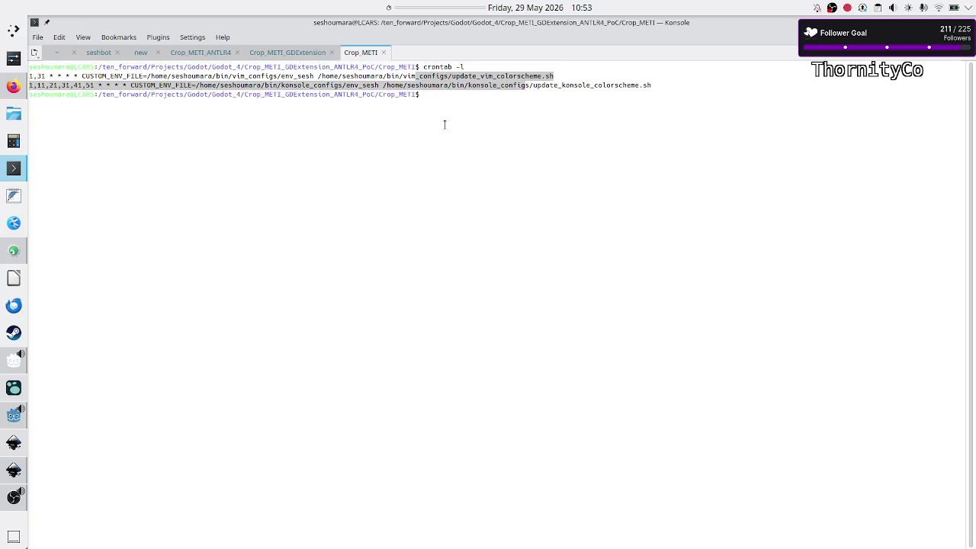
{"action": "left_click", "coordinate": [527, 180]}
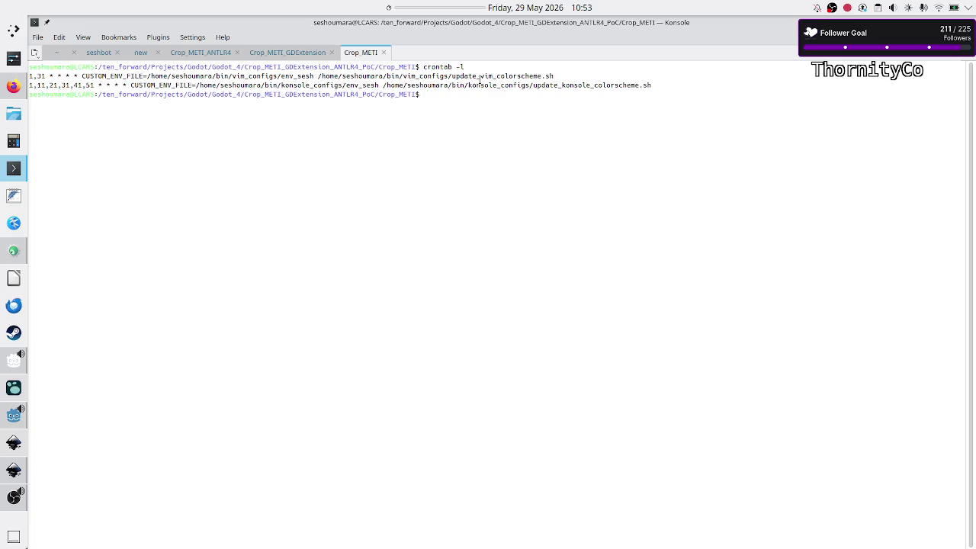
{"action": "left_click_drag", "start_coordinate": [501, 86], "coordinate": [481, 77]}
{"action": "key", "text": "alt+Tab"}
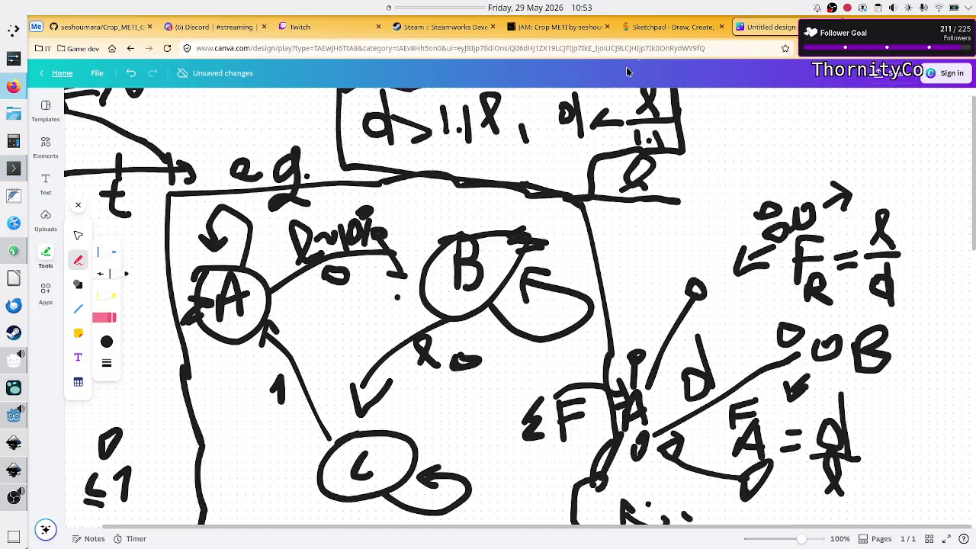
{"action": "key", "text": "alt+Tab"}
{"action": "left_click", "coordinate": [509, 159]}
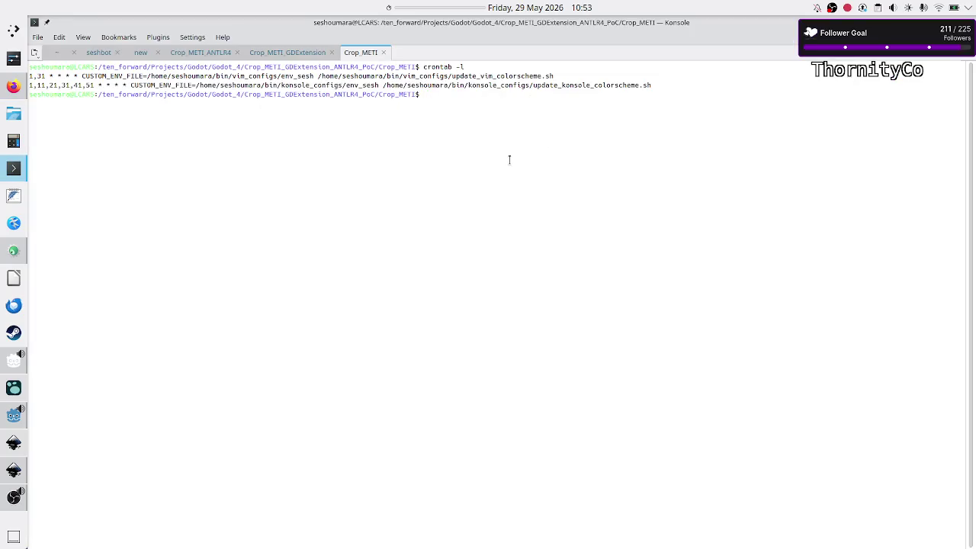
Add several empty prompt lines below the crontab output, then raise the Godot editor.
{"action": "key", "text": "Return"}
{"action": "key", "text": "Return"}
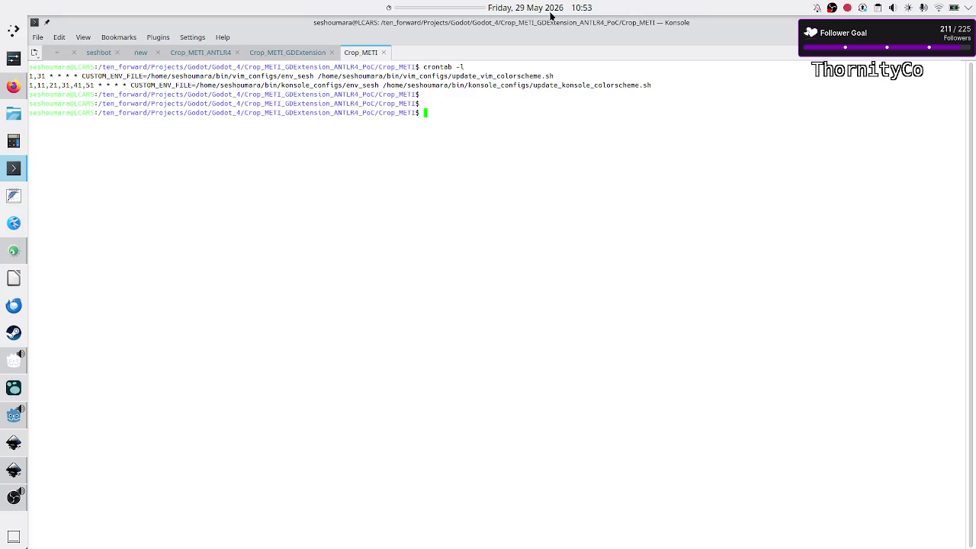
{"action": "type", "text": "e"}
{"action": "key", "text": "BackSpace"}
{"action": "key", "text": "Return"}
{"action": "key", "text": "Return"}
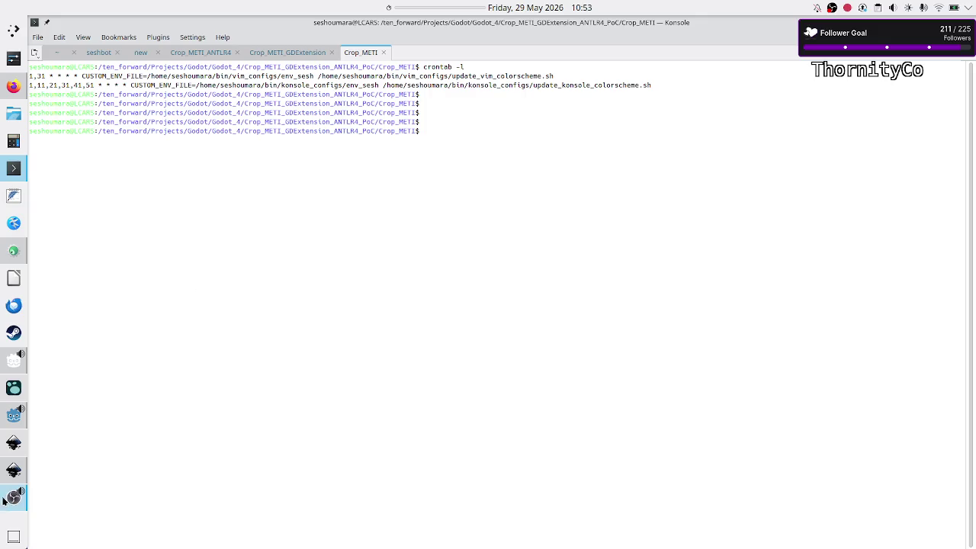
{"action": "mouse_move", "coordinate": [13, 482]}
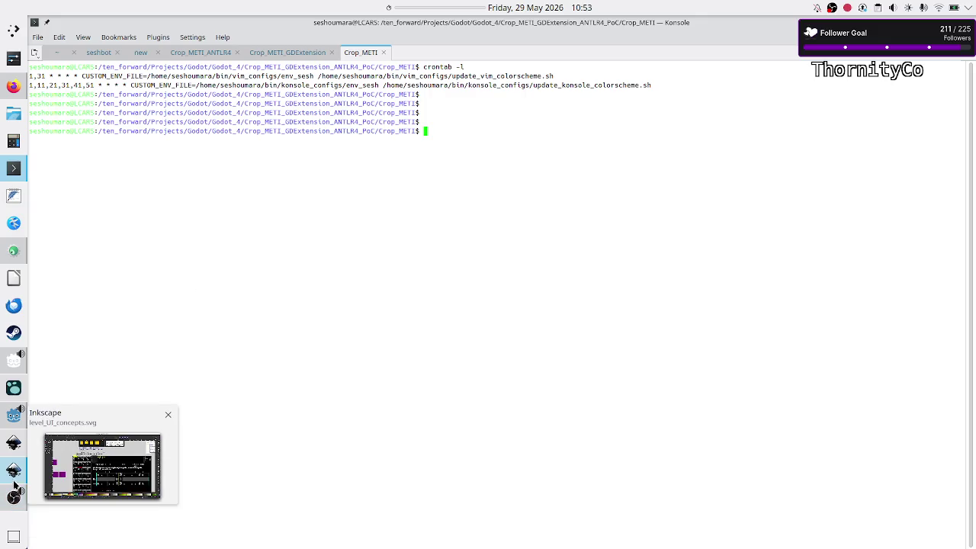
{"action": "left_click", "coordinate": [5, 421]}
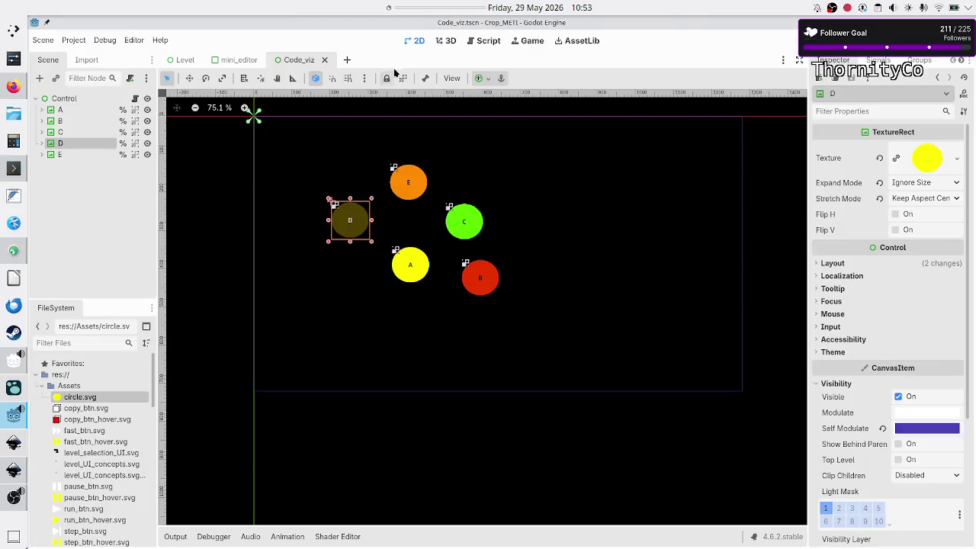
Inspect code_viz.gd around the total_error declaration (line 48) and the nodes array (line 14).
{"action": "left_click", "coordinate": [491, 41]}
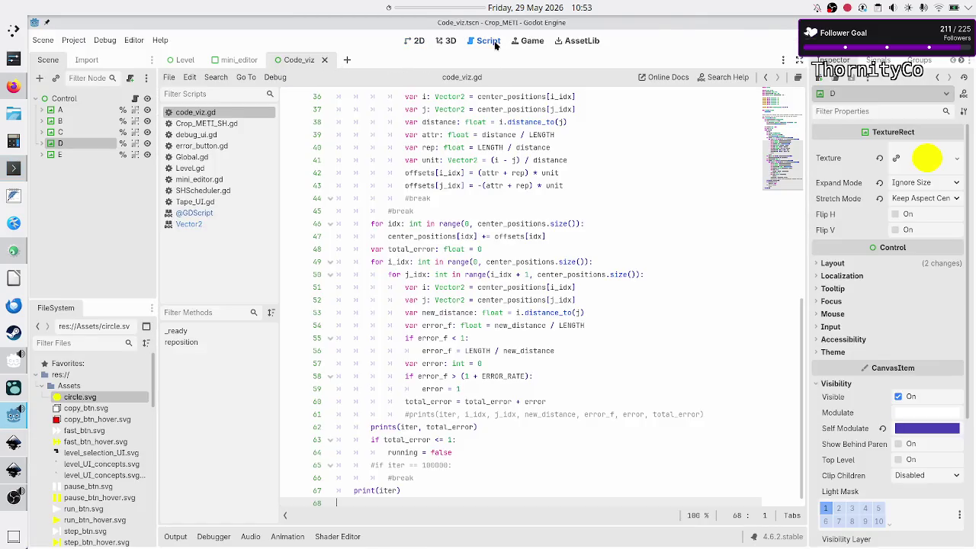
{"action": "left_click", "coordinate": [525, 249]}
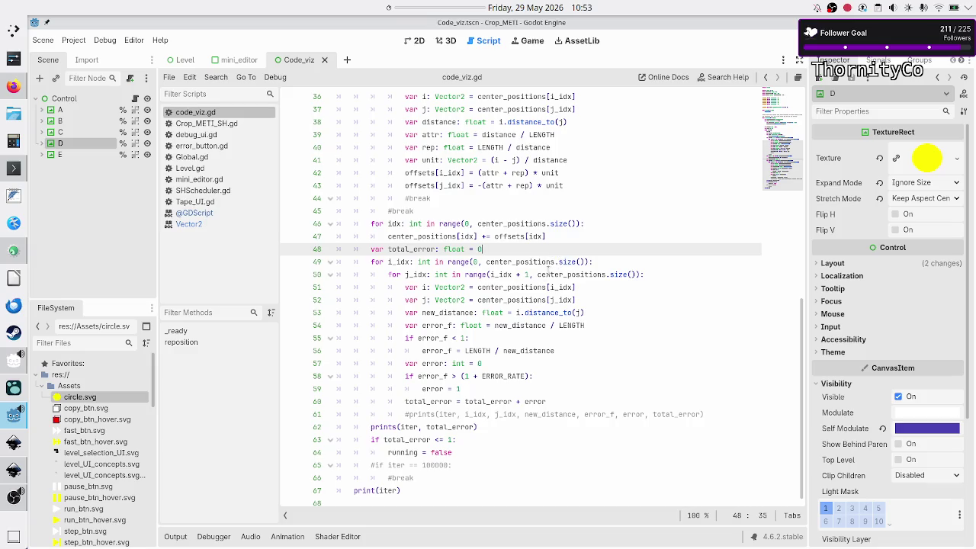
{"action": "scroll", "coordinate": [558, 221], "scroll_direction": "up", "scroll_amount": 10}
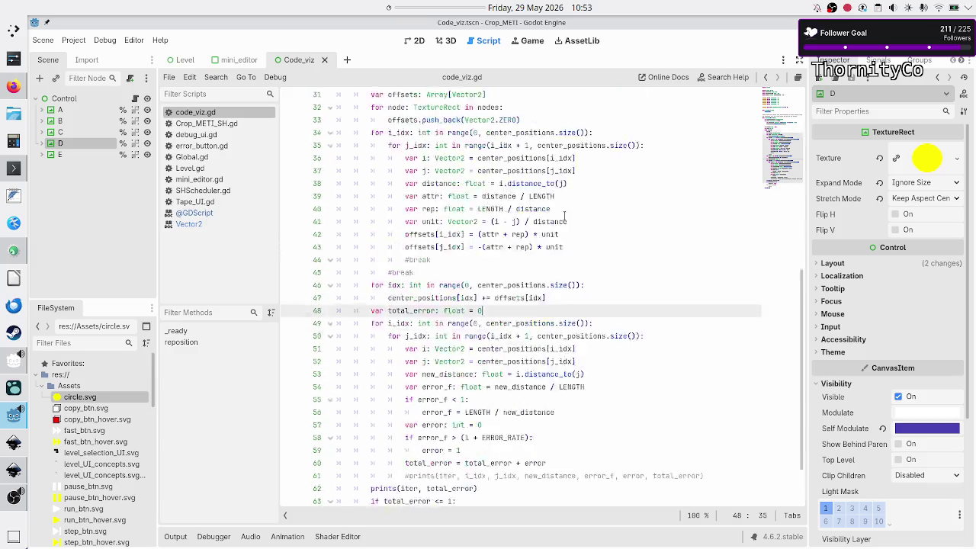
{"action": "left_click", "coordinate": [561, 224]}
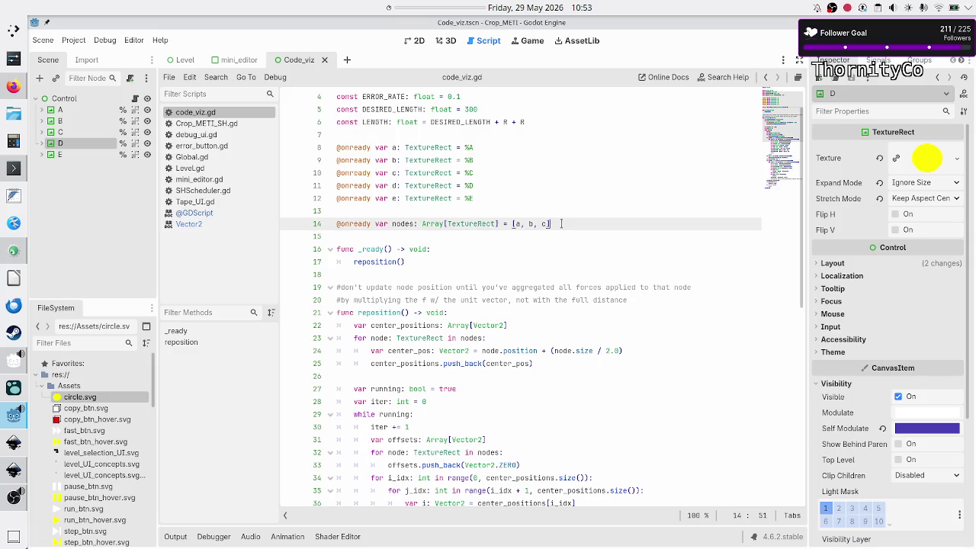
Run the Code_viz scene, close the game window, and hide circle D in the 2D view.
{"action": "key", "text": "F6"}
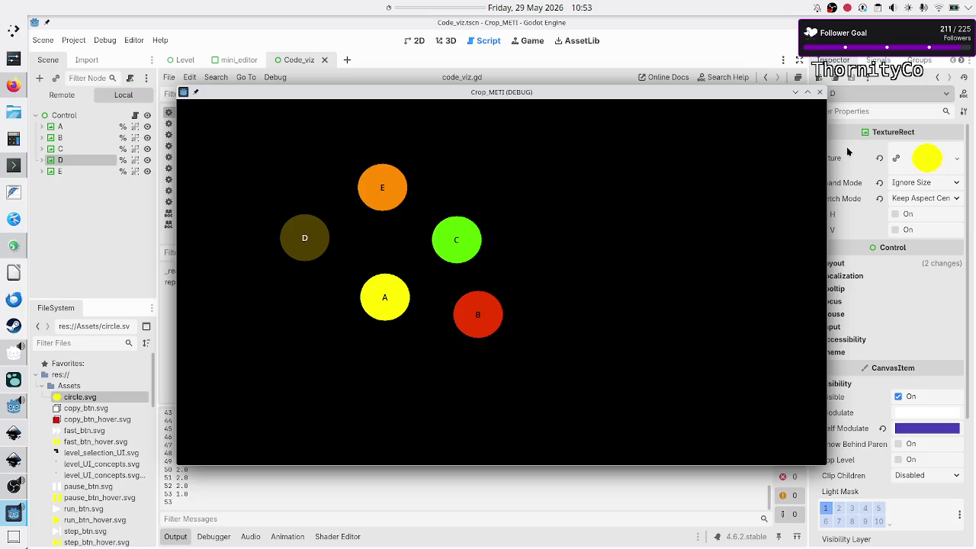
{"action": "left_click", "coordinate": [820, 92]}
{"action": "left_click", "coordinate": [420, 42]}
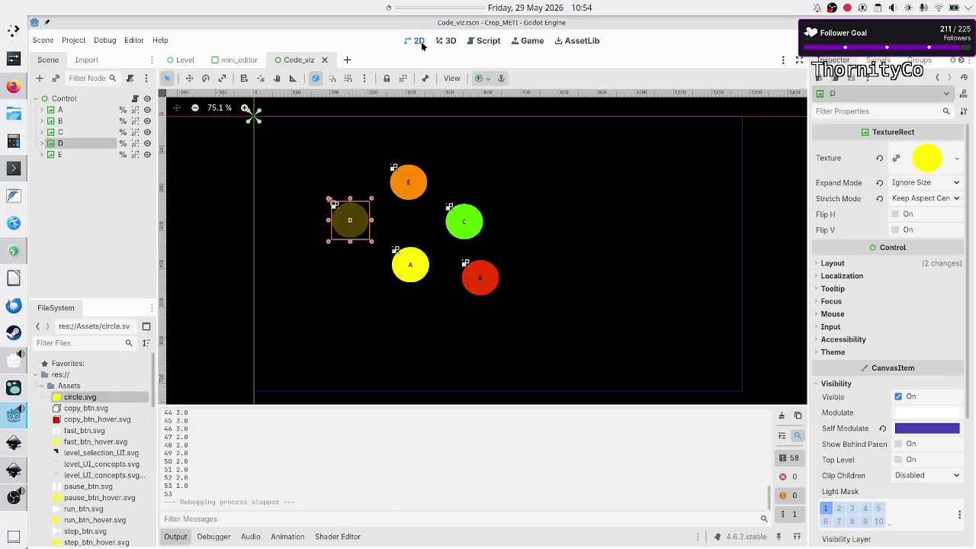
{"action": "left_click", "coordinate": [147, 143]}
Hide circle E, move circles A and B beside C, and save and run the scene.
{"action": "left_click", "coordinate": [148, 155]}
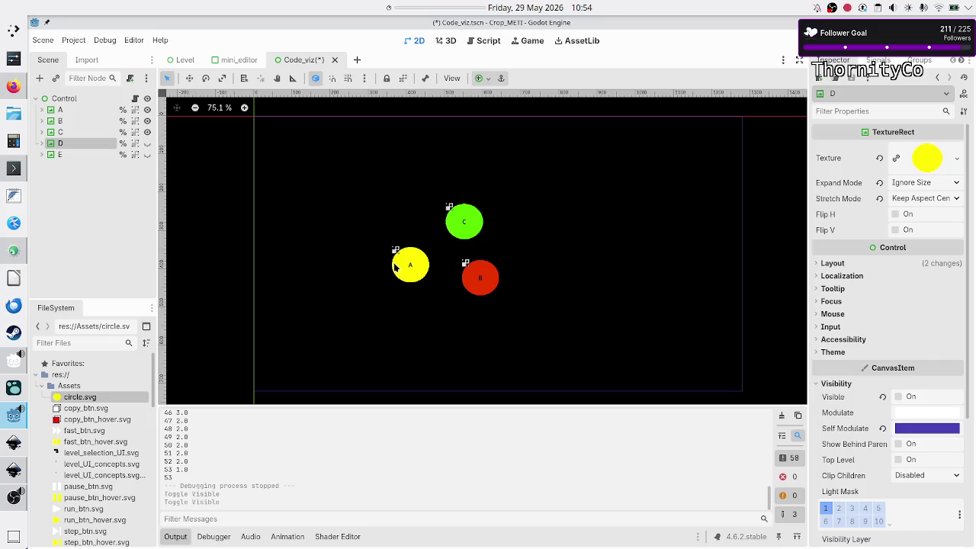
{"action": "left_click_drag", "start_coordinate": [410, 266], "coordinate": [427, 236]}
{"action": "left_click_drag", "start_coordinate": [468, 277], "coordinate": [451, 253]}
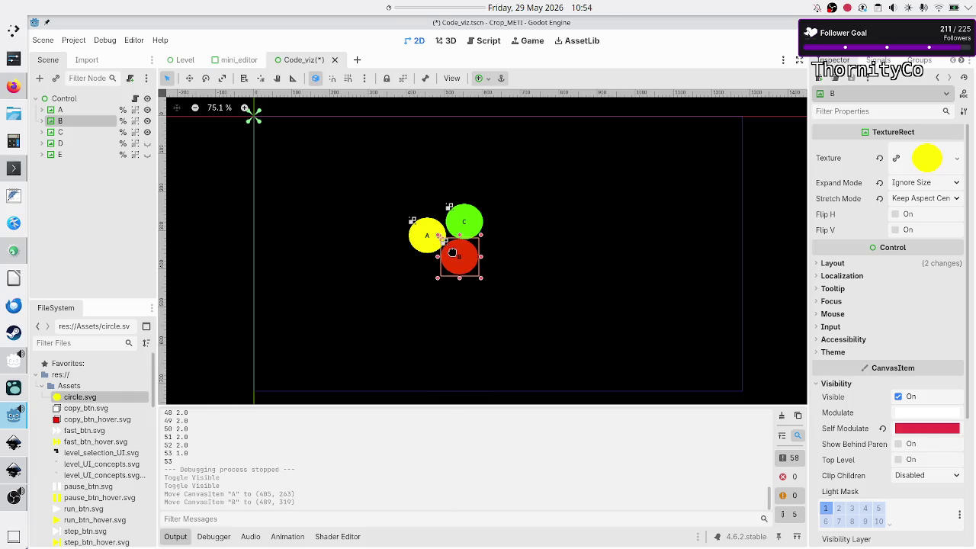
{"action": "left_click", "coordinate": [518, 256]}
{"action": "key", "text": "F6"}
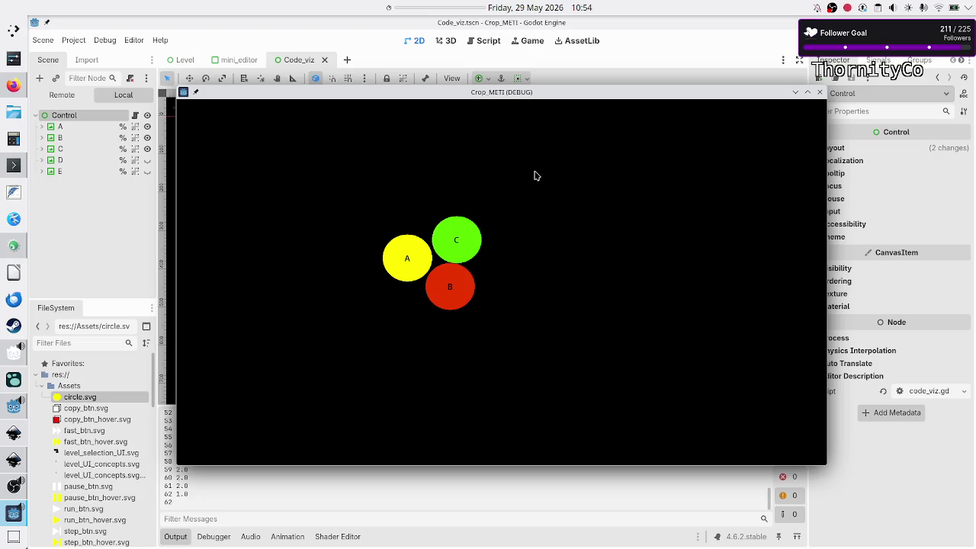
Close the debug game window and show the code_viz.gd script.
{"action": "mouse_move", "coordinate": [575, 94]}
{"action": "left_mouse_down"}
{"action": "mouse_move", "coordinate": [566, 212]}
{"action": "mouse_move", "coordinate": [585, 133]}
{"action": "mouse_move", "coordinate": [566, 306]}
{"action": "mouse_move", "coordinate": [547, 137]}
{"action": "left_mouse_up"}
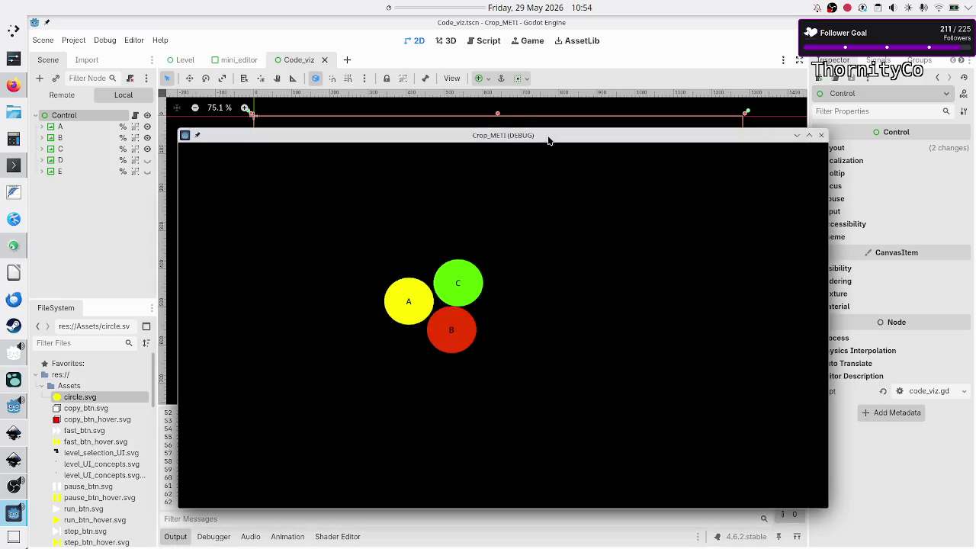
{"action": "left_click", "coordinate": [821, 136]}
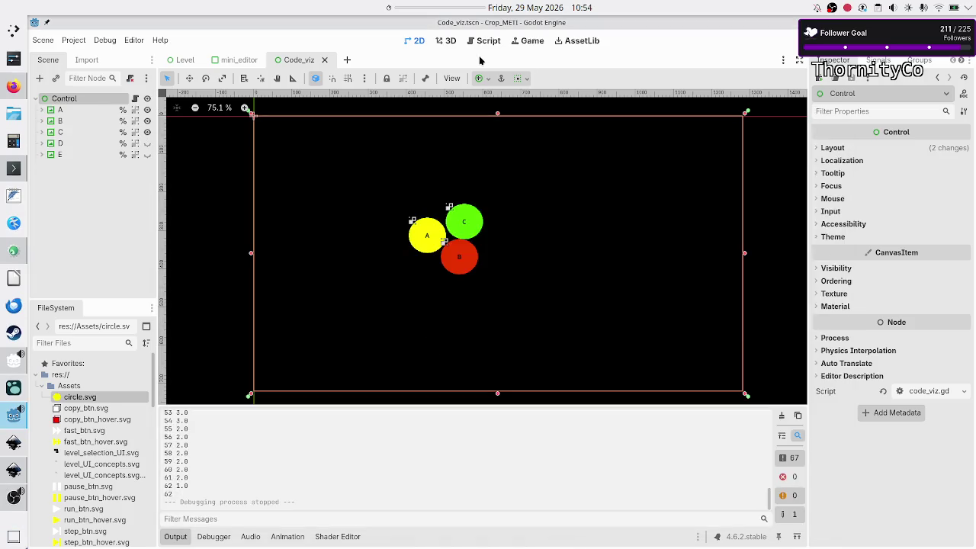
{"action": "left_click", "coordinate": [488, 41]}
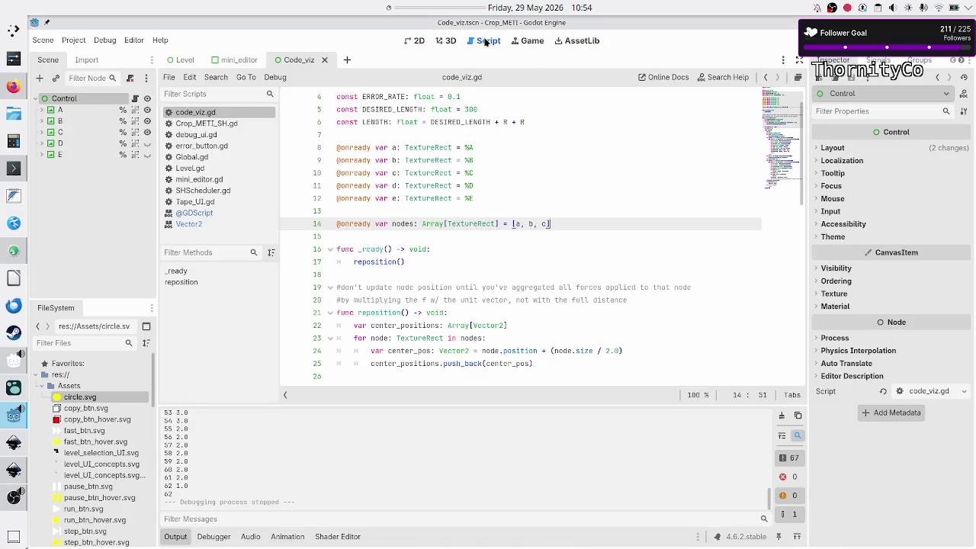
Review the center_positions declaration on line 22 and the nodes array on line 14.
{"action": "scroll", "coordinate": [445, 242], "scroll_direction": "down", "scroll_amount": 10}
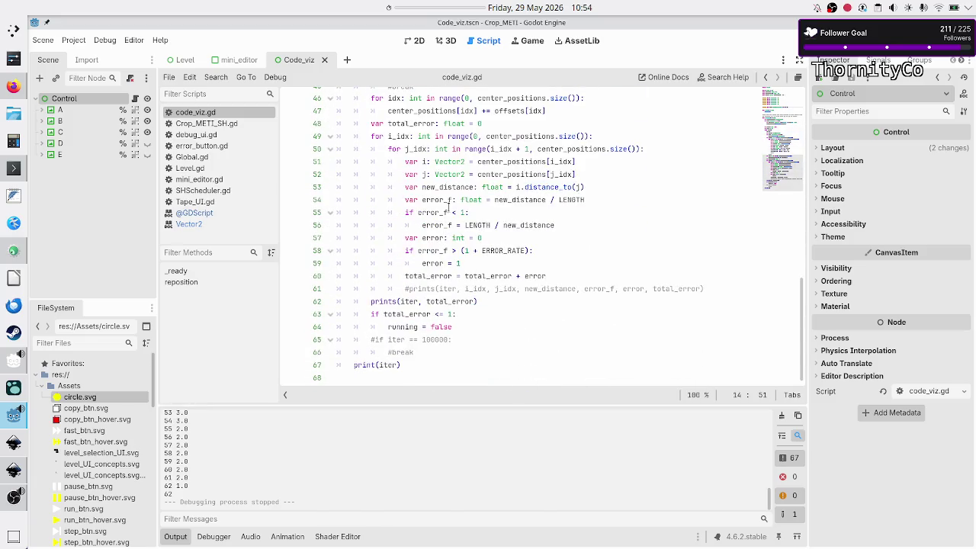
{"action": "scroll", "coordinate": [448, 221], "scroll_direction": "up", "scroll_amount": 8}
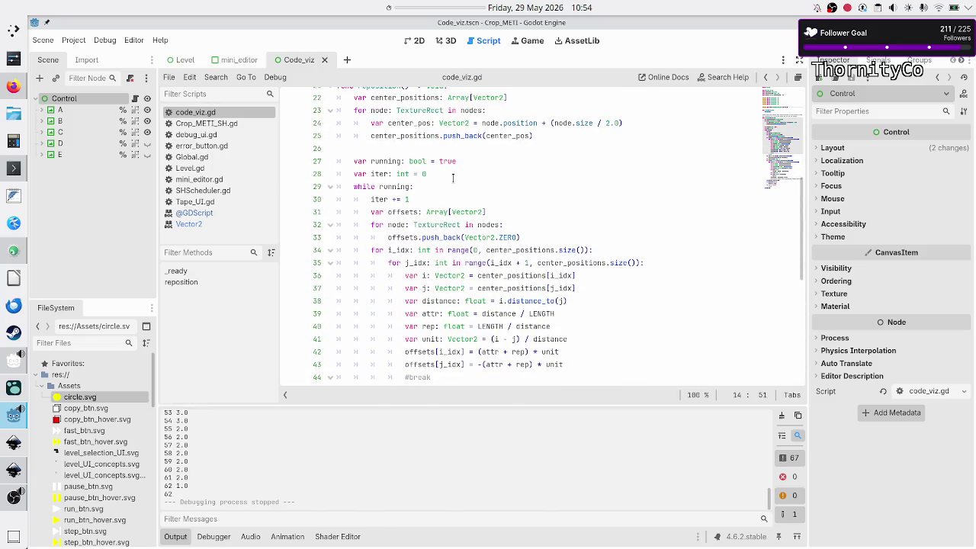
{"action": "scroll", "coordinate": [453, 177], "scroll_direction": "up", "scroll_amount": 1}
{"action": "double_click", "coordinate": [411, 174]}
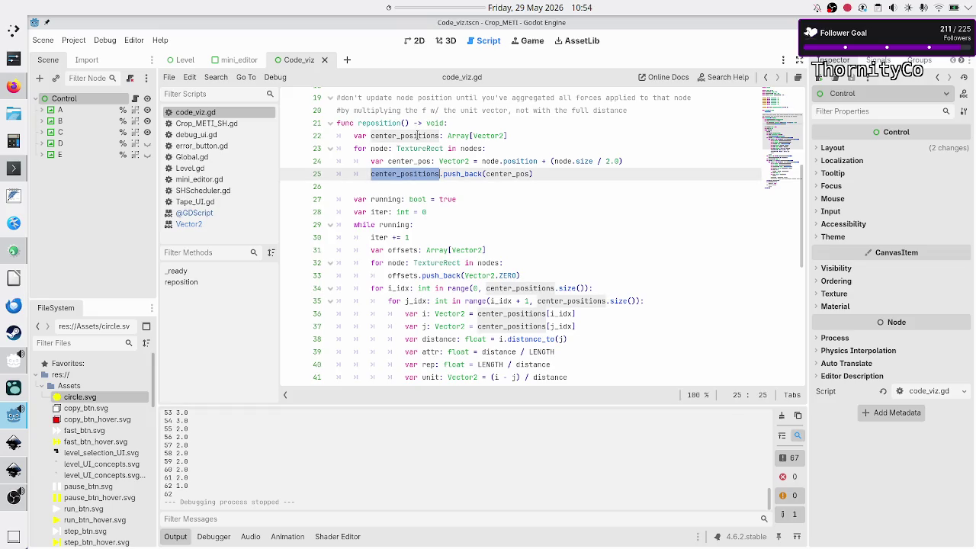
{"action": "left_click_drag", "start_coordinate": [522, 135], "coordinate": [353, 139]}
{"action": "scroll", "coordinate": [405, 174], "scroll_direction": "up", "scroll_amount": 6}
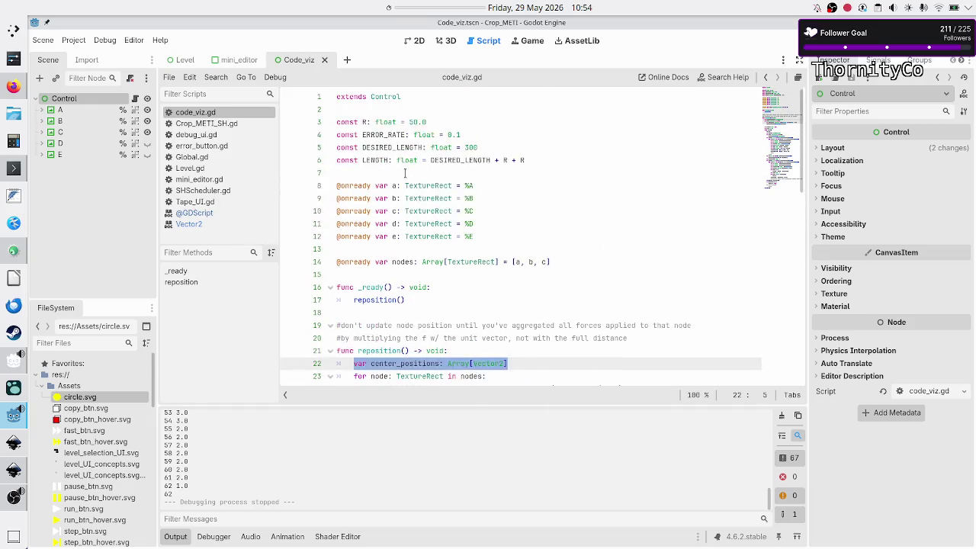
{"action": "scroll", "coordinate": [405, 173], "scroll_direction": "down", "scroll_amount": 2}
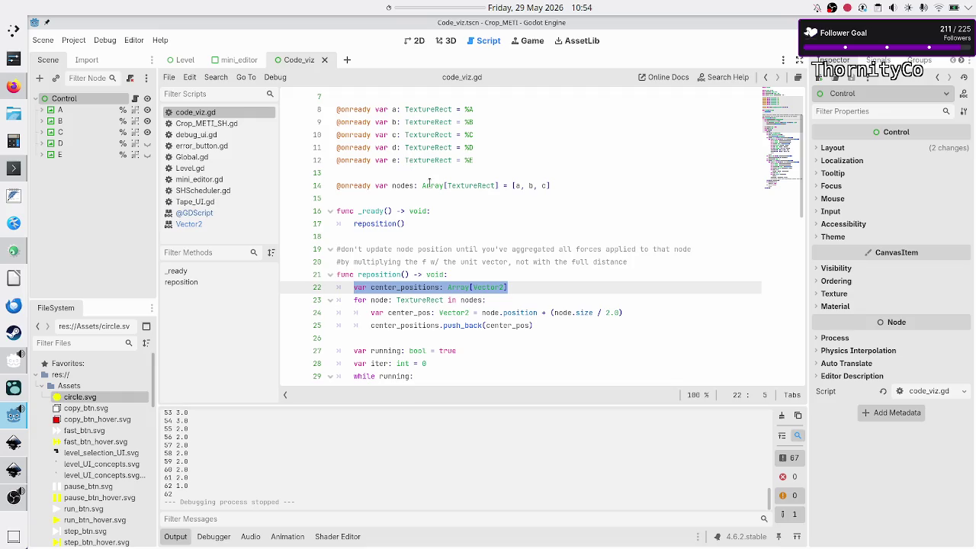
{"action": "double_click", "coordinate": [403, 185]}
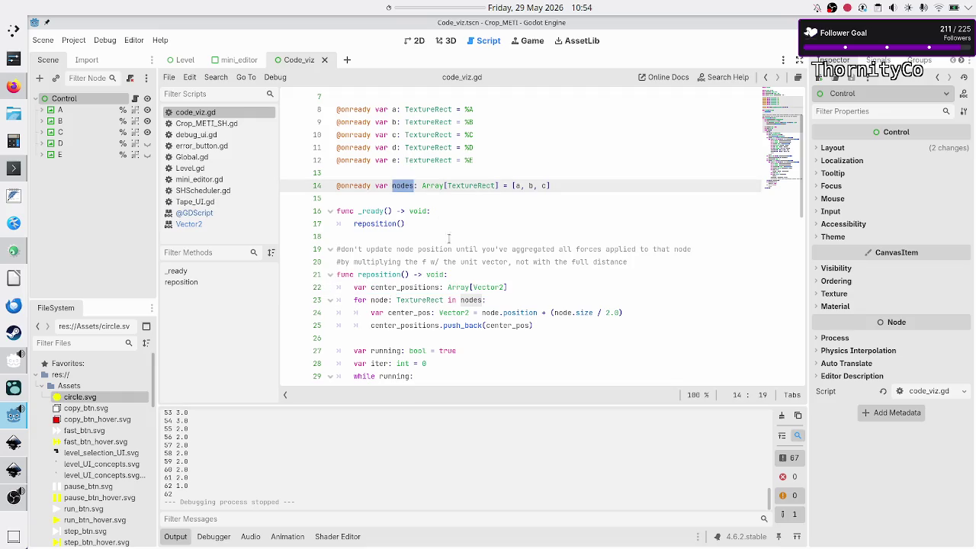
Insert a blank line after line 47's center_positions offset loop.
{"action": "scroll", "coordinate": [449, 234], "scroll_direction": "down", "scroll_amount": 4}
{"action": "scroll", "coordinate": [450, 248], "scroll_direction": "down", "scroll_amount": 9}
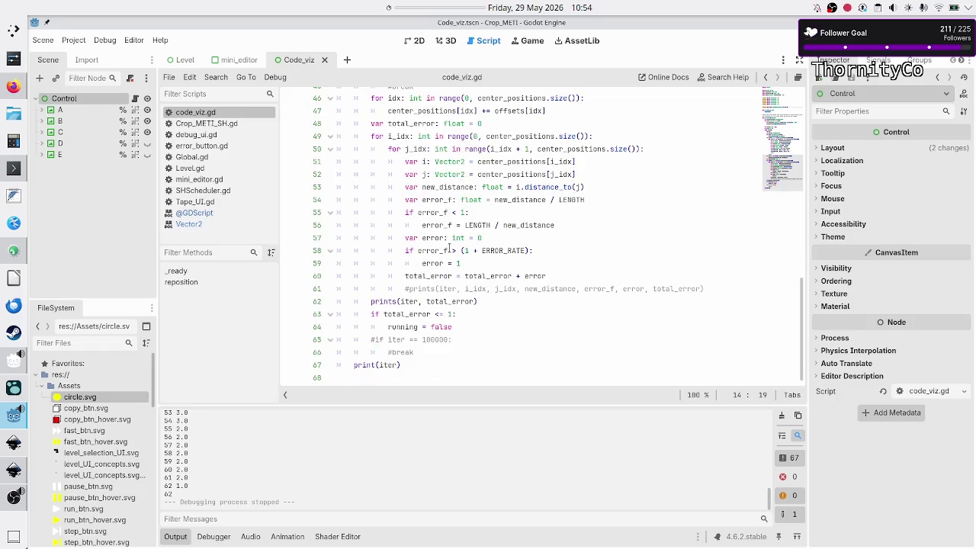
{"action": "scroll", "coordinate": [451, 250], "scroll_direction": "up", "scroll_amount": 4}
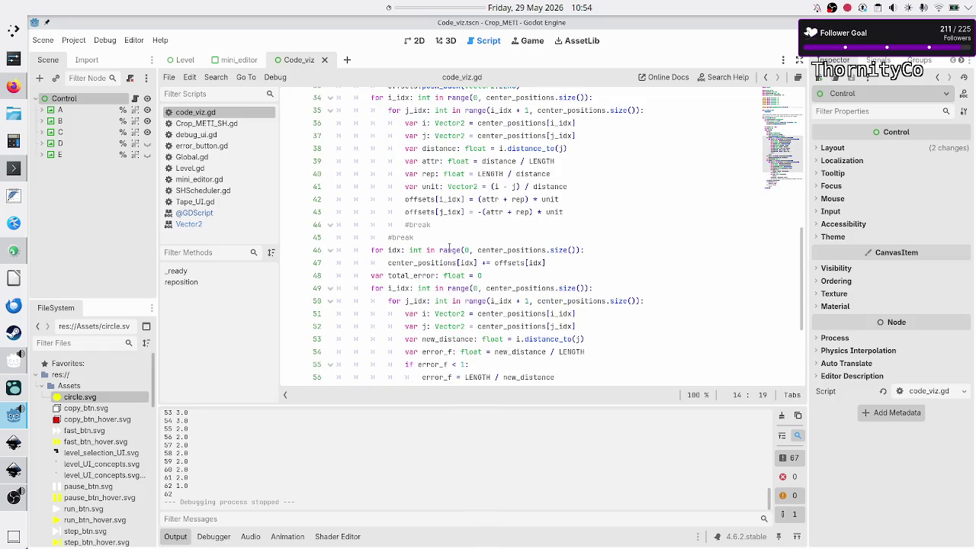
{"action": "left_click", "coordinate": [575, 264]}
{"action": "key", "text": "Return"}
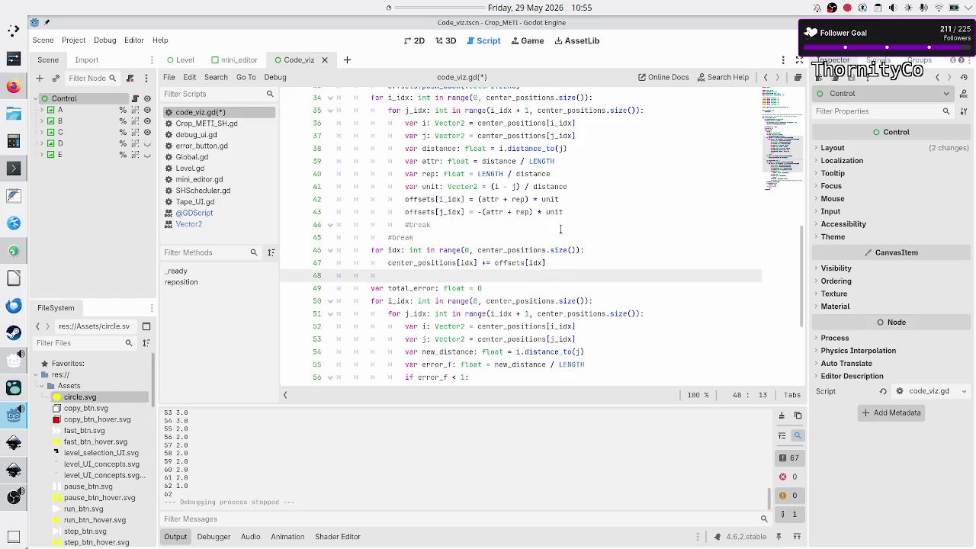
Begin line 48 as nodes[idx].position += offsets[i using autocomplete.
{"action": "scroll", "coordinate": [560, 229], "scroll_direction": "up", "scroll_amount": 10}
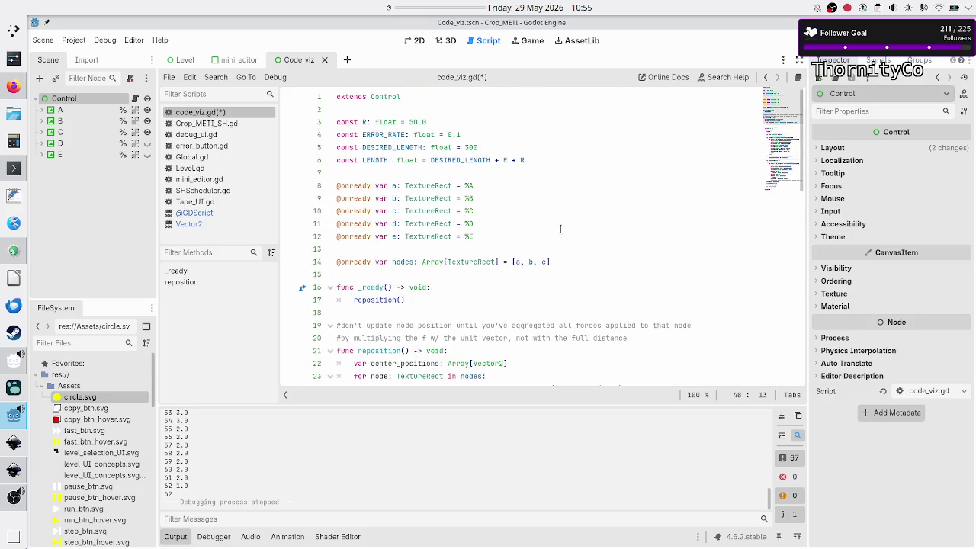
{"action": "scroll", "coordinate": [561, 228], "scroll_direction": "down", "scroll_amount": 1}
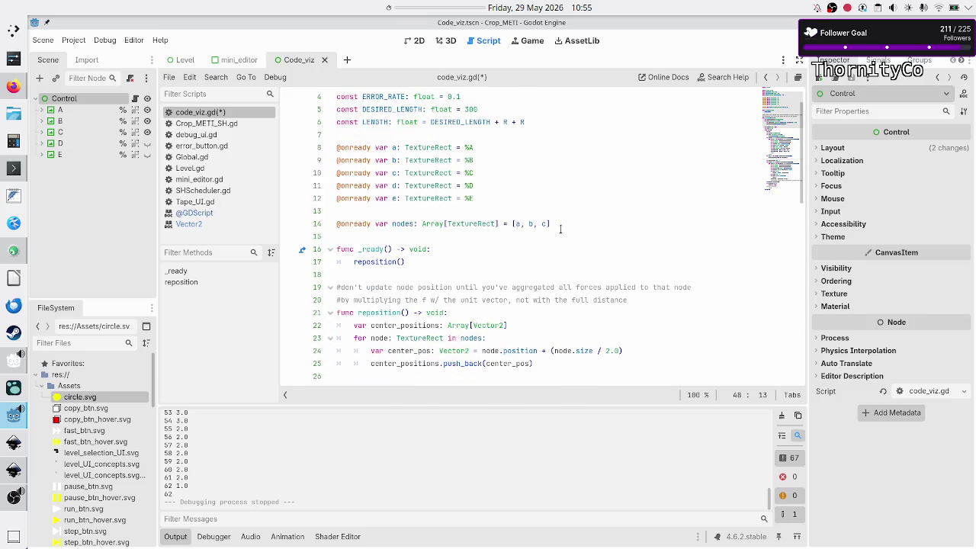
{"action": "scroll", "coordinate": [561, 229], "scroll_direction": "down", "scroll_amount": 12}
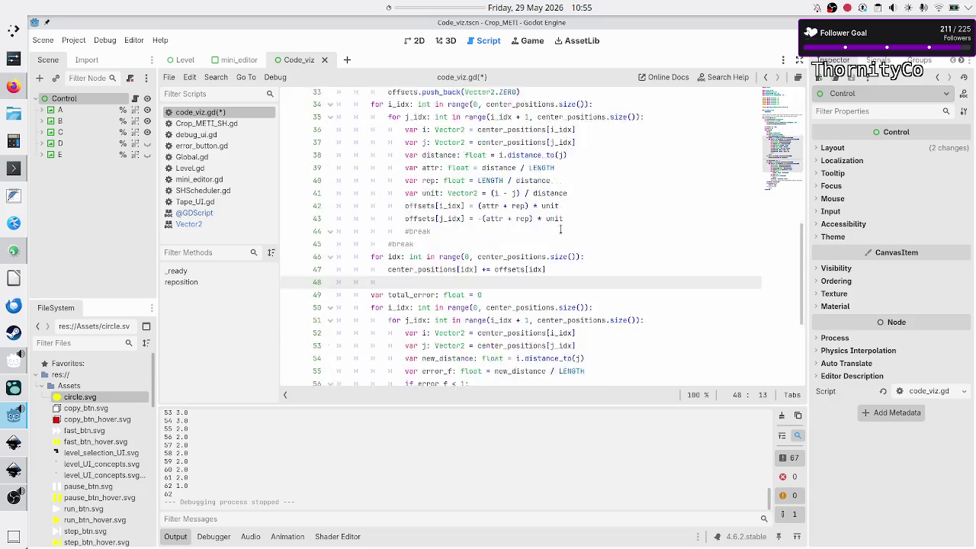
{"action": "type", "text": "nodes"}
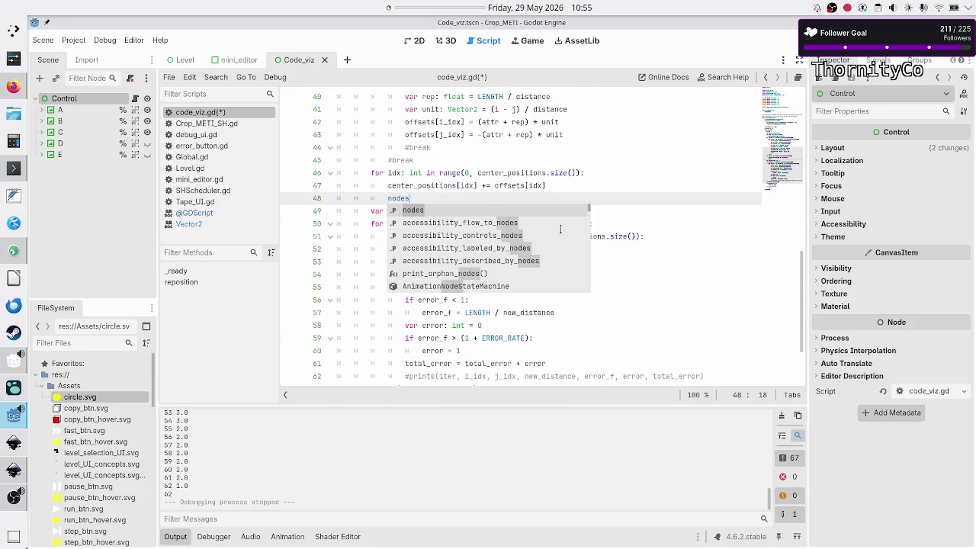
{"action": "type", "text": "[]idx"}
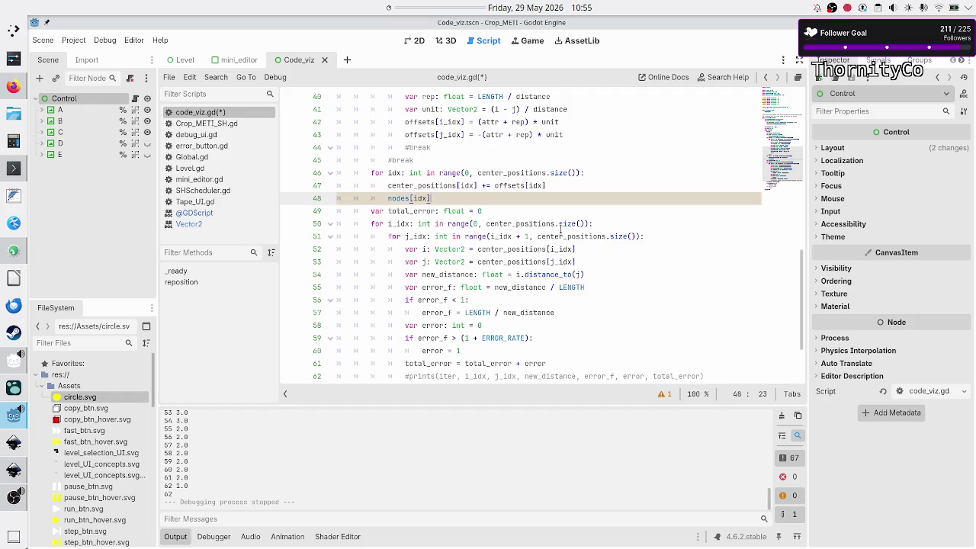
{"action": "type", "text": "."}
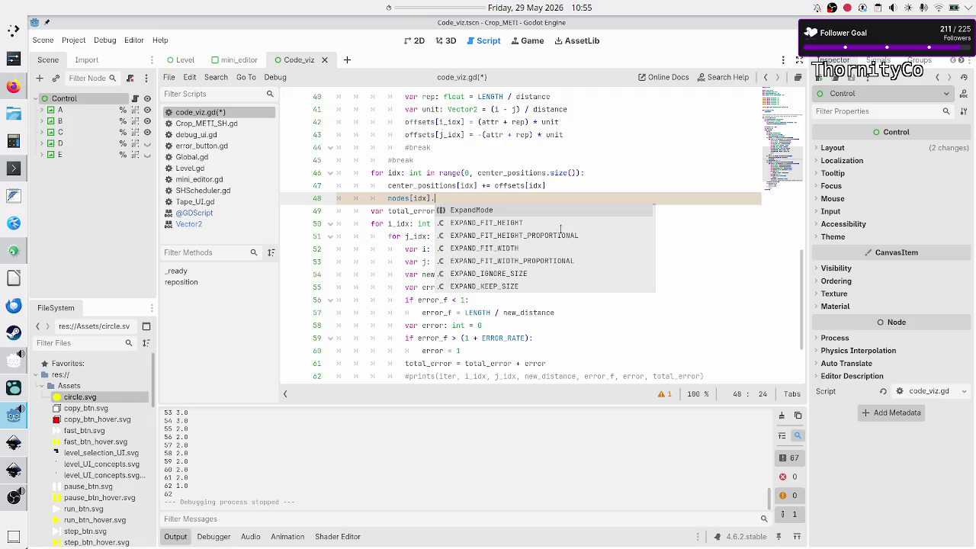
{"action": "type", "text": "posi"}
{"action": "key", "text": "Return"}
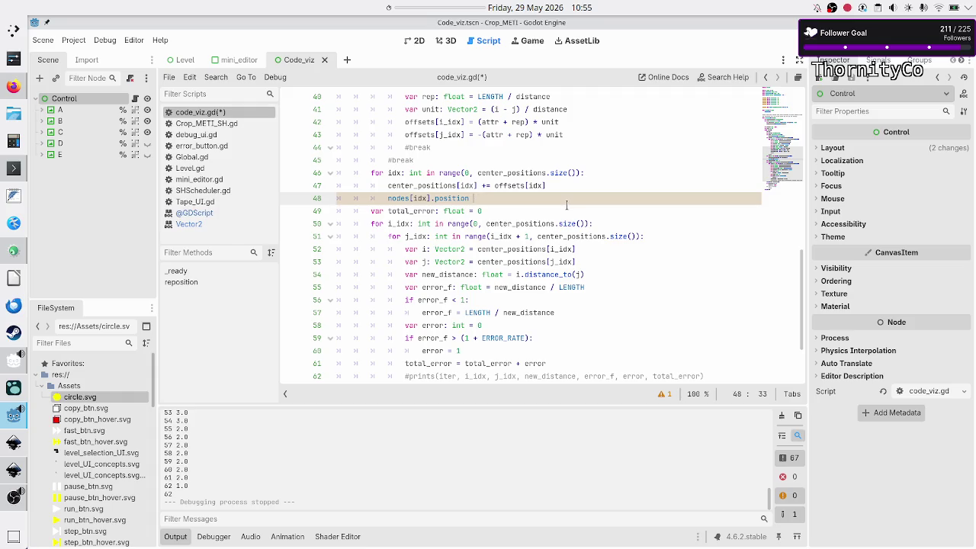
{"action": "type", "text": "+="}
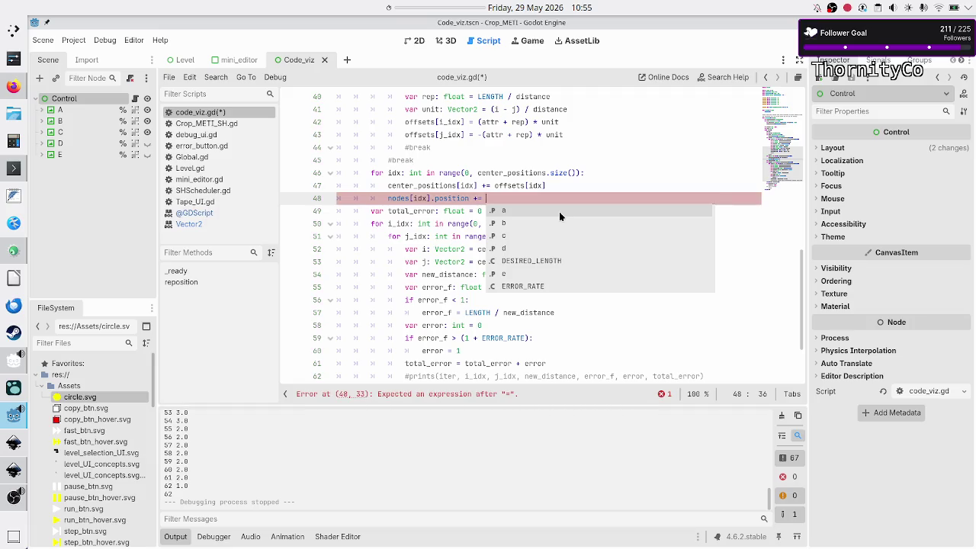
{"action": "type", "text": "o"}
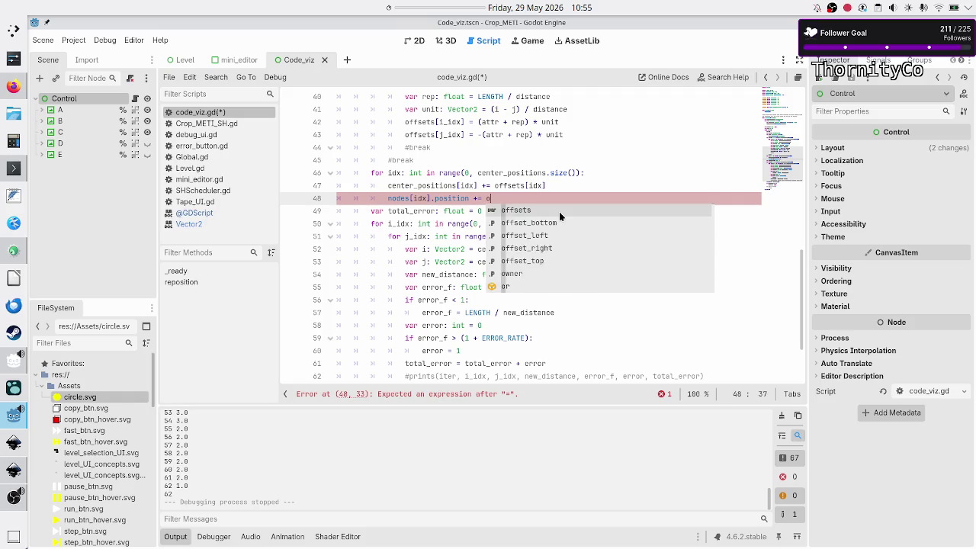
{"action": "type", "text": "ffsets[i"}
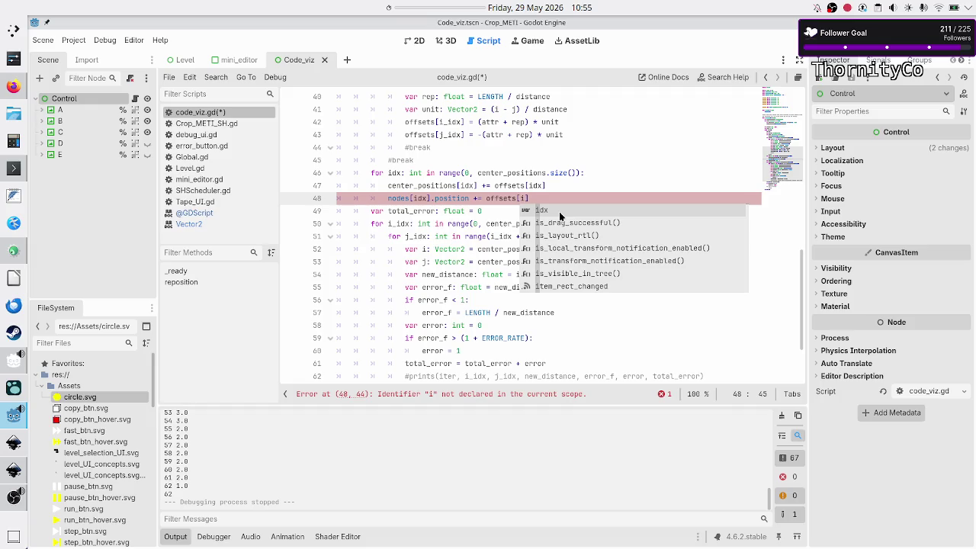
{"action": "key", "text": "Escape"}
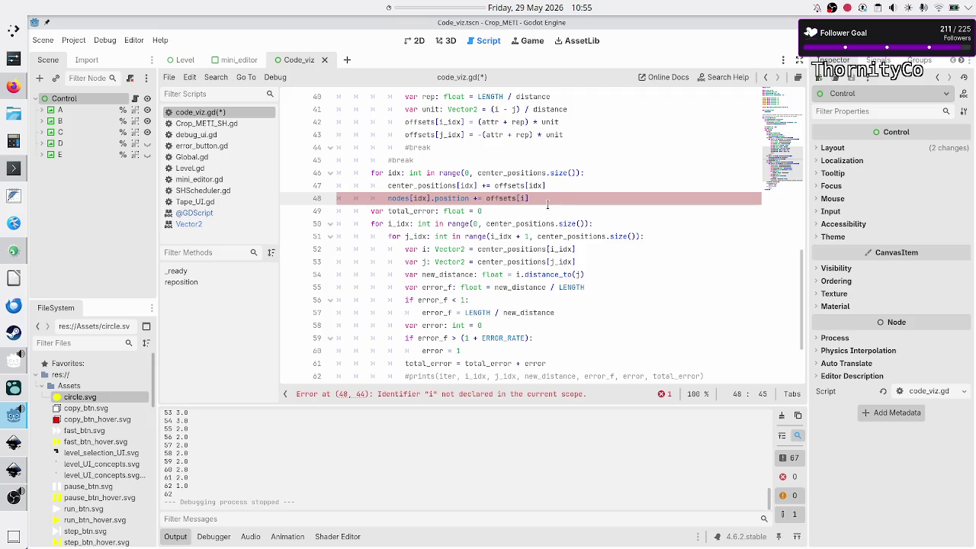
{"action": "left_click", "coordinate": [549, 200]}
Rewrite line 48 as nodes[idx].position = center_positions[idx] and return to the 2D scene.
{"action": "scroll", "coordinate": [529, 153], "scroll_direction": "up", "scroll_amount": 7}
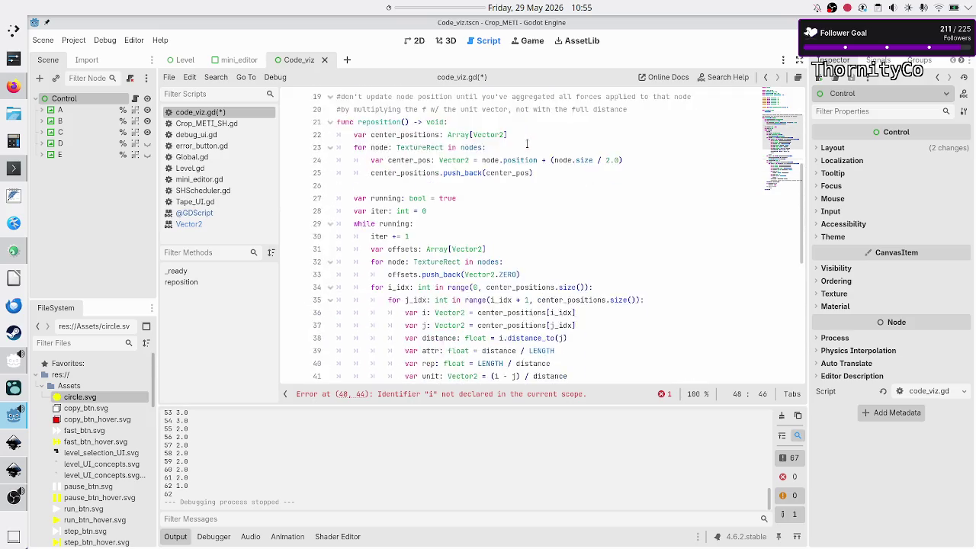
{"action": "scroll", "coordinate": [526, 143], "scroll_direction": "up", "scroll_amount": 1}
{"action": "double_click", "coordinate": [418, 198]}
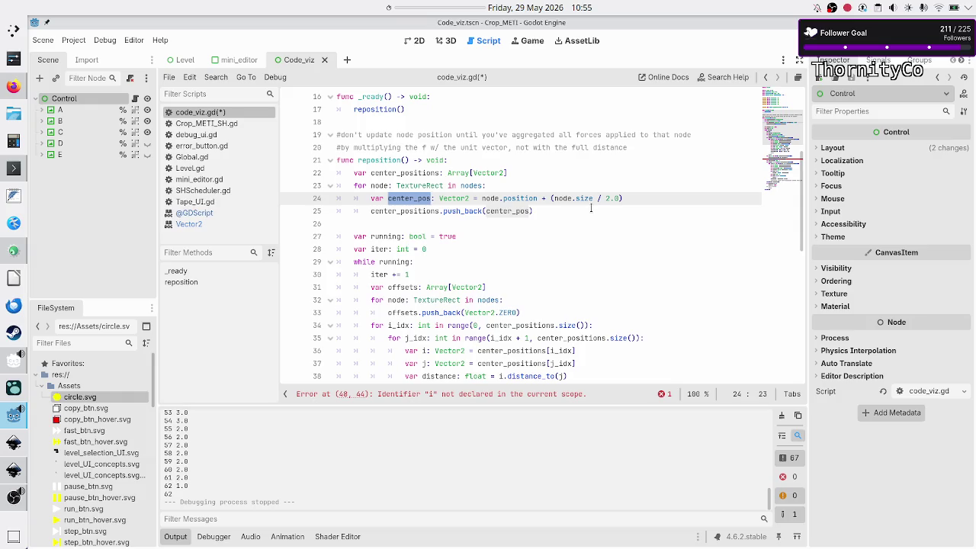
{"action": "scroll", "coordinate": [590, 207], "scroll_direction": "down", "scroll_amount": 9}
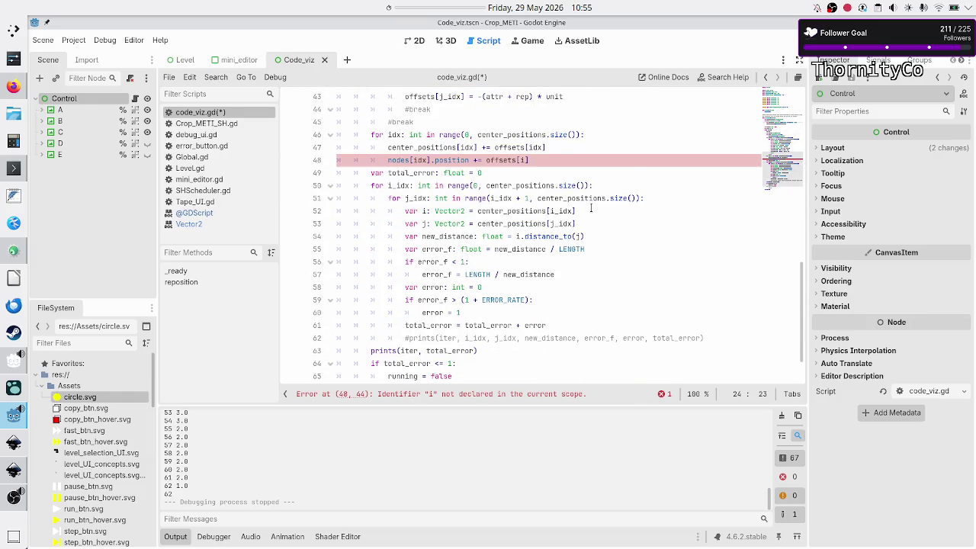
{"action": "left_click", "coordinate": [543, 159]}
{"action": "key", "text": "BackSpace"}
{"action": "key", "text": "BackSpace"}
{"action": "key", "text": "BackSpace"}
{"action": "key", "text": "BackSpace"}
{"action": "type", "text": "= center"}
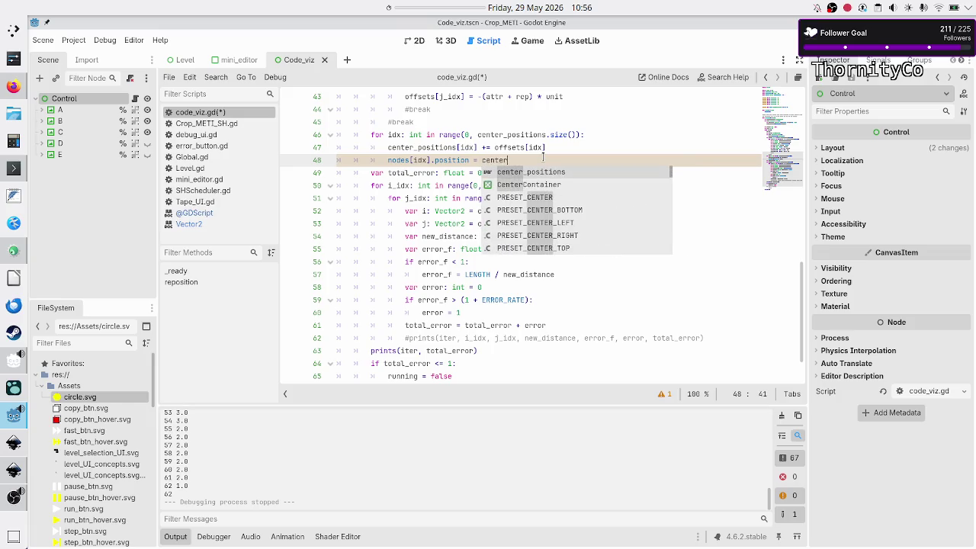
{"action": "key", "text": "Return"}
{"action": "key", "text": "Left"}
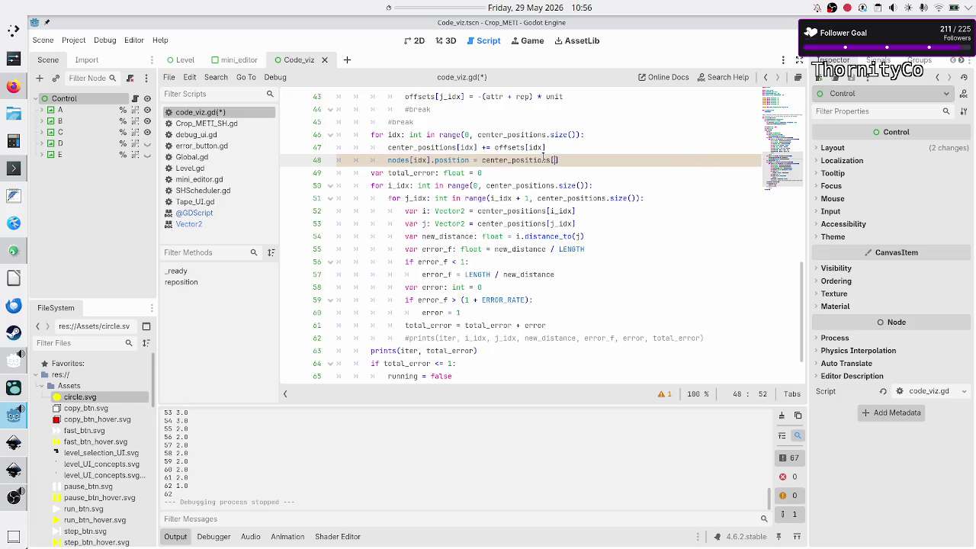
{"action": "type", "text": "idx]"}
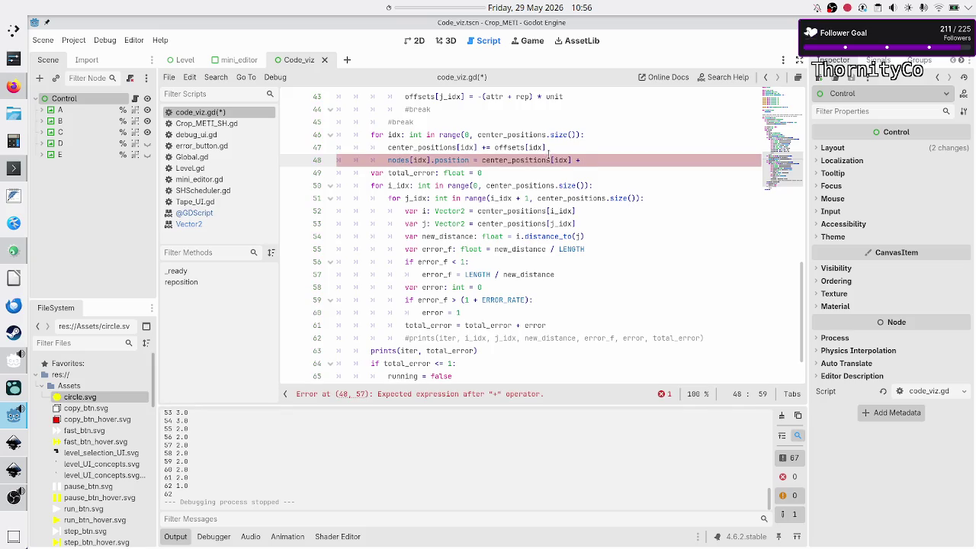
{"action": "key", "text": "BackSpace"}
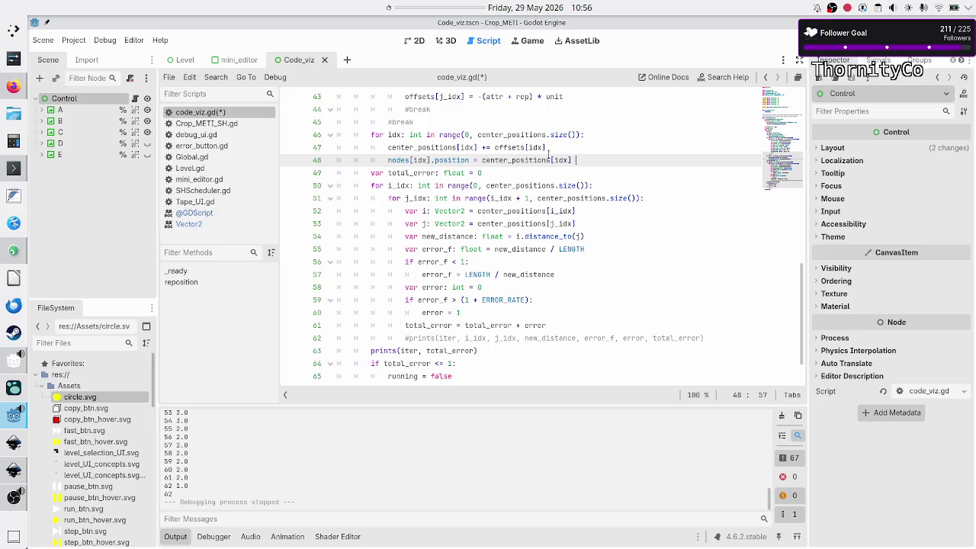
{"action": "left_click", "coordinate": [413, 42]}
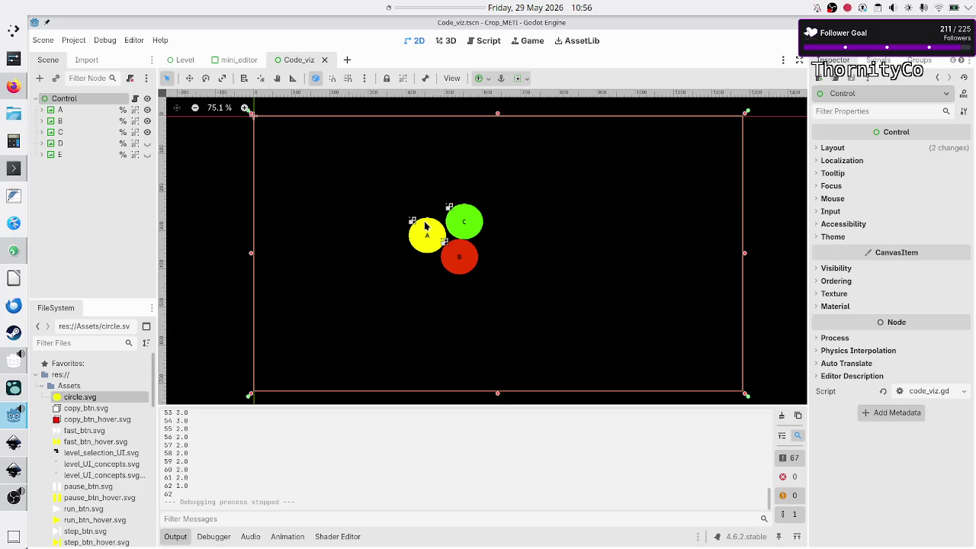
Append - (nodes[idx].size / 2.0) to line 48, save the script, and run the scene.
{"action": "left_click", "coordinate": [485, 40]}
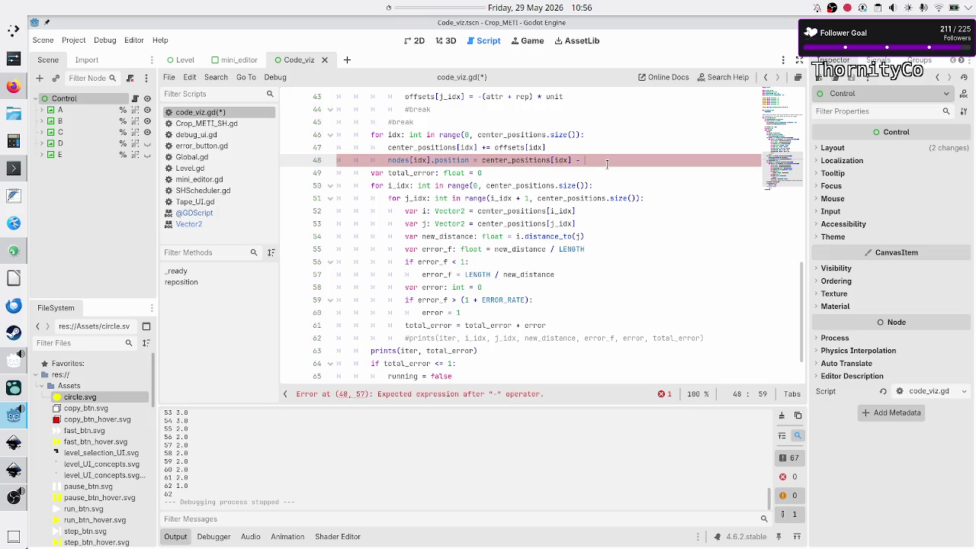
{"action": "type", "text": "nodes[]"}
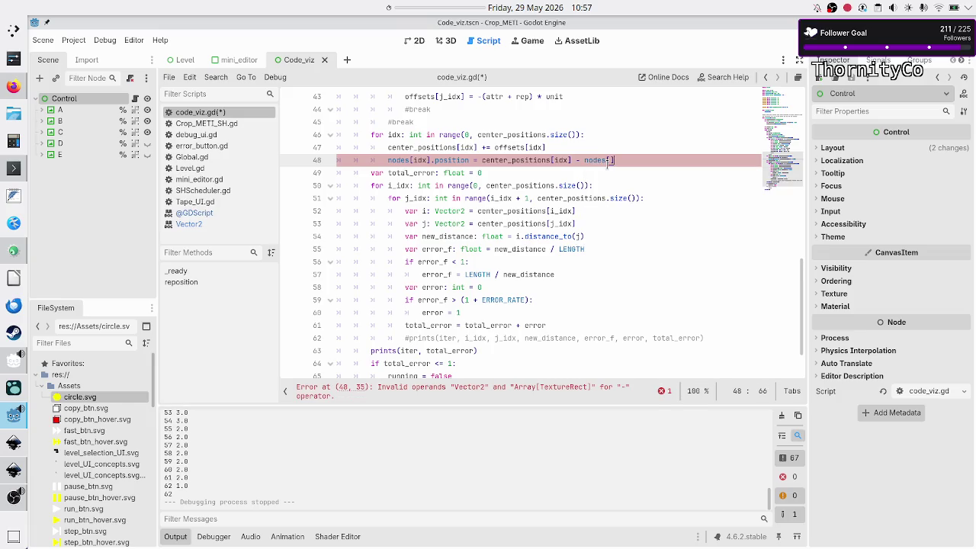
{"action": "type", "text": "idx"}
{"action": "type", "text": ".size"}
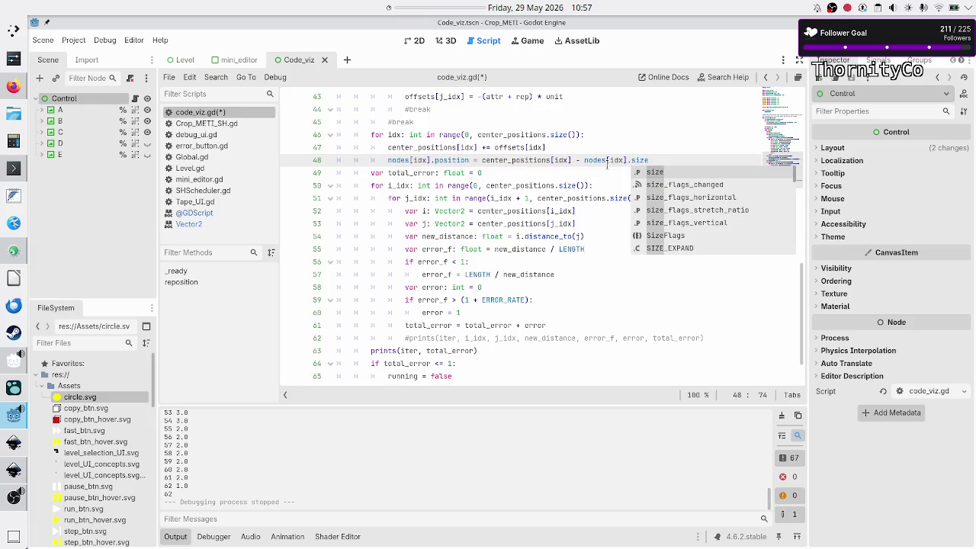
{"action": "type", "text": " / 2.0"}
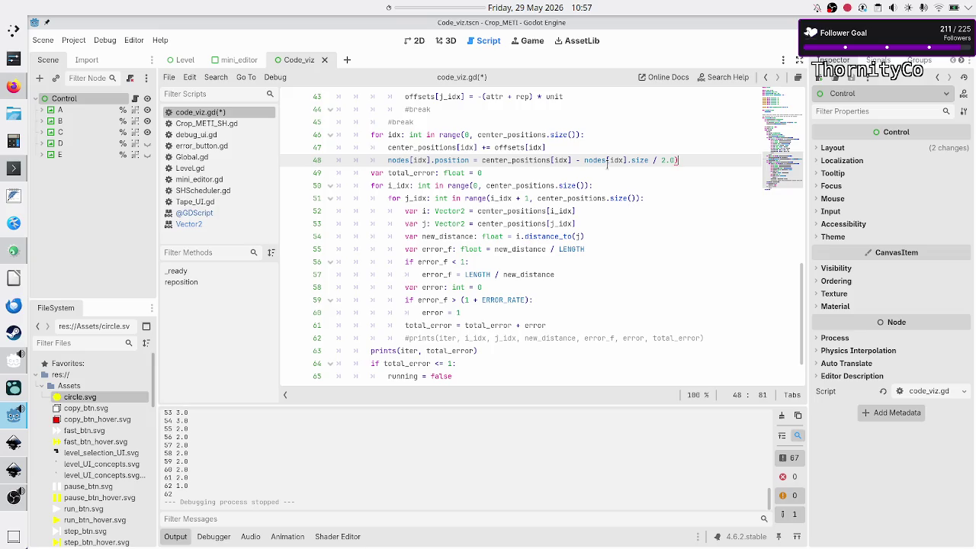
{"action": "left_click", "coordinate": [608, 162]}
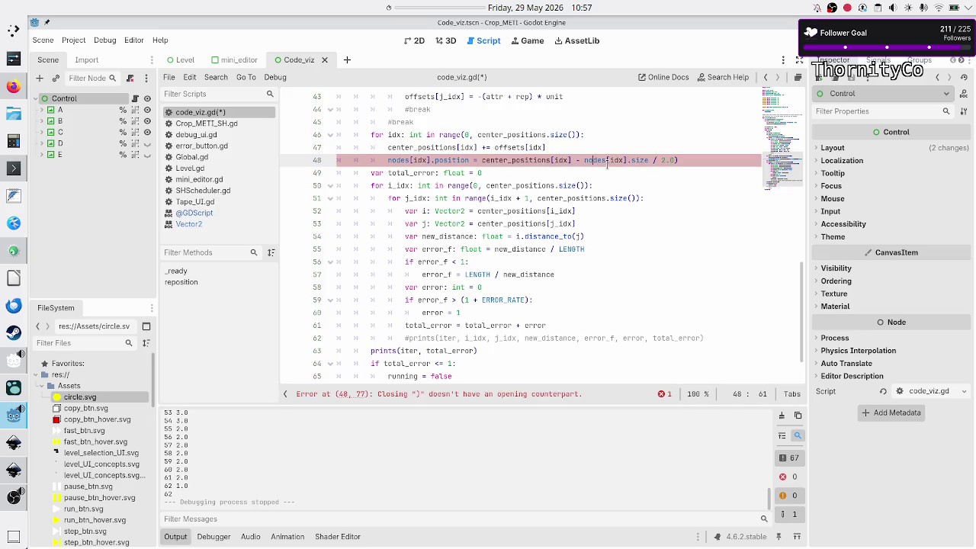
{"action": "type", "text": "("}
{"action": "key", "text": "Right"}
{"action": "key", "text": "Right"}
{"action": "key", "text": "Right"}
{"action": "type", "text": "()"}
{"action": "key", "text": "BackSpace"}
{"action": "key", "text": "BackSpace"}
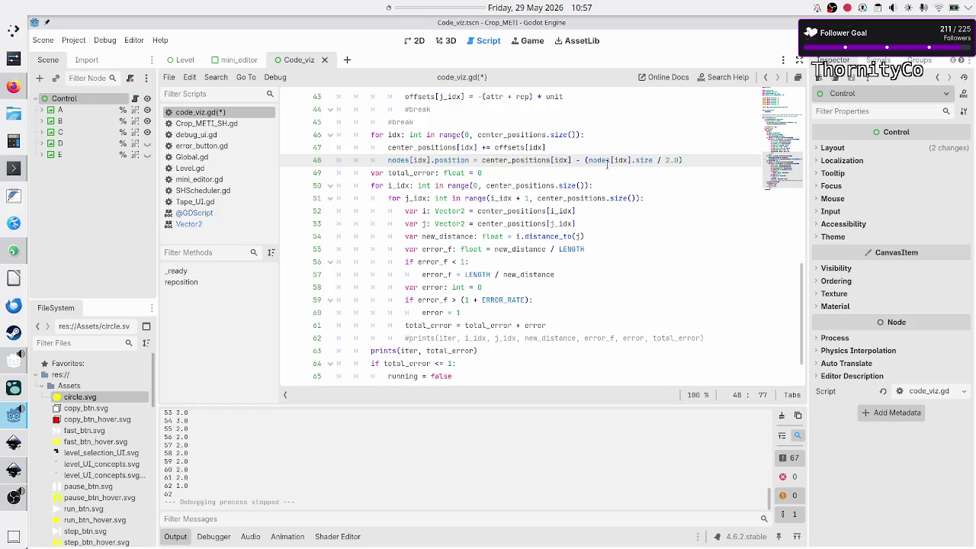
{"action": "key", "text": "ctrl+s"}
{"action": "key", "text": "F6"}
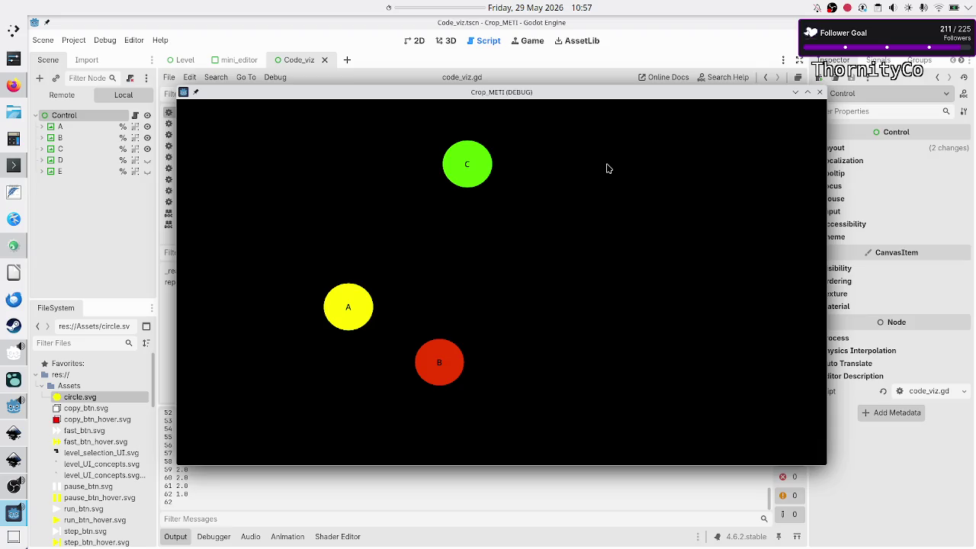
{"action": "left_click", "coordinate": [822, 94]}
{"action": "scroll", "coordinate": [473, 269], "scroll_direction": "down", "scroll_amount": 1}
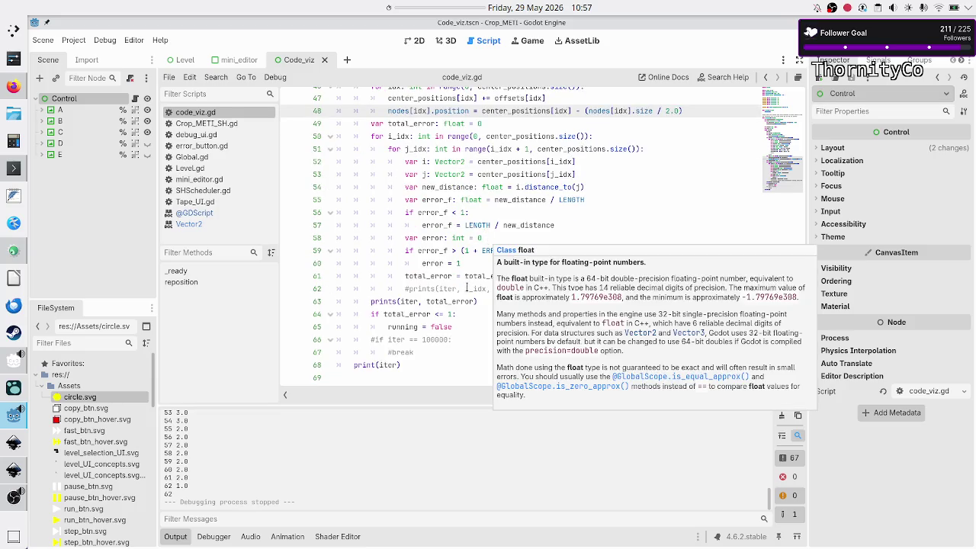
{"action": "left_click", "coordinate": [531, 340]}
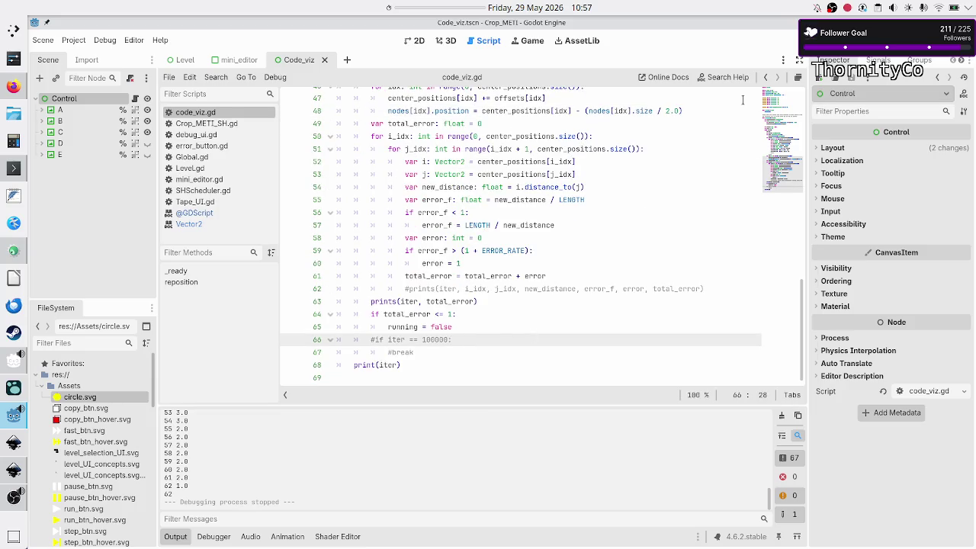
{"action": "key", "text": "F5"}
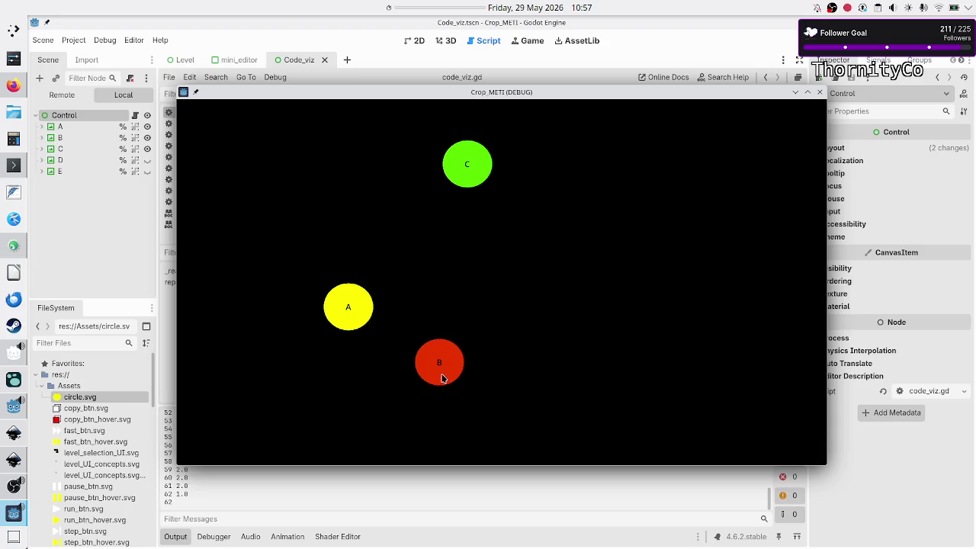
{"action": "left_click", "coordinate": [819, 92]}
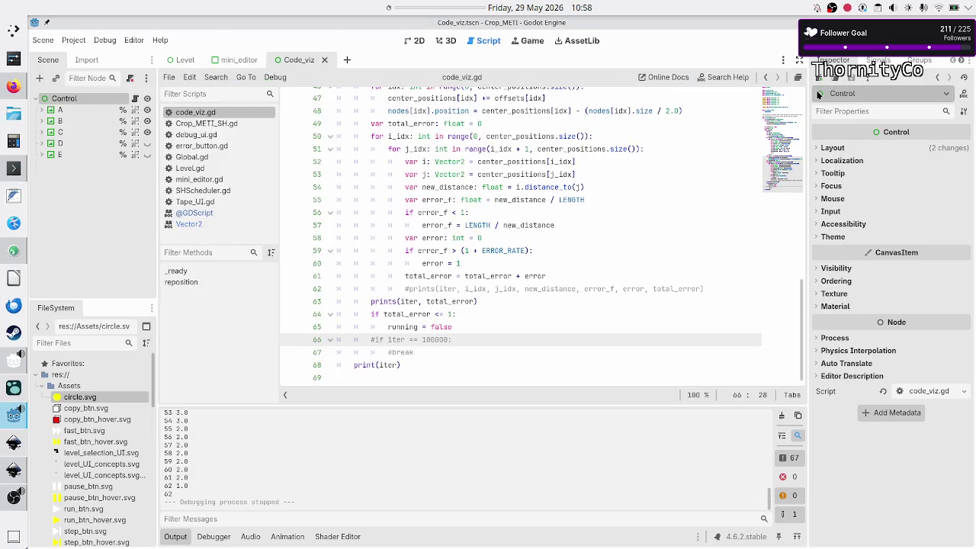
{"action": "left_click", "coordinate": [457, 315]}
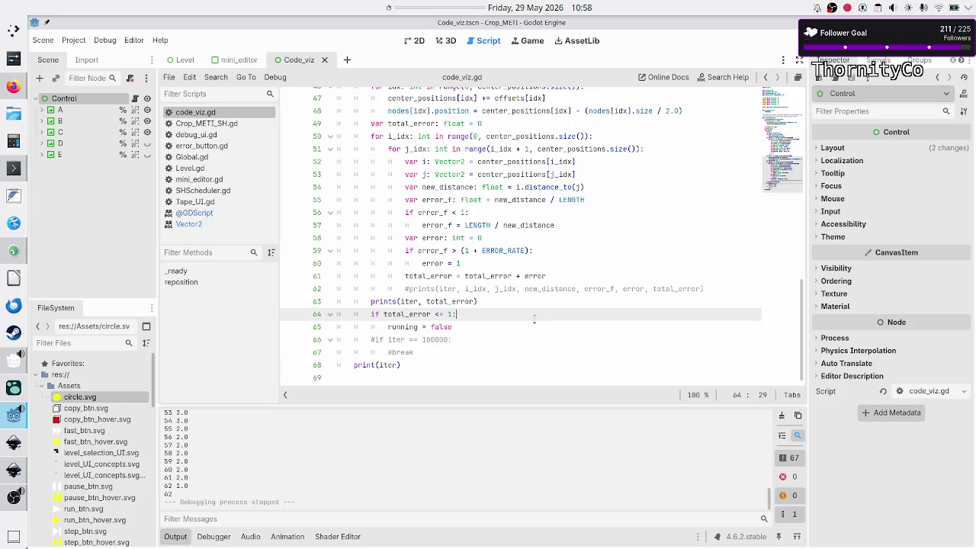
{"action": "key", "text": "shift+Left"}
Change line 64's stop check to total_error <= 0, then test-run and stop the scene.
{"action": "type", "text": "0"}
{"action": "left_click", "coordinate": [479, 319]}
{"action": "key", "text": "F6"}
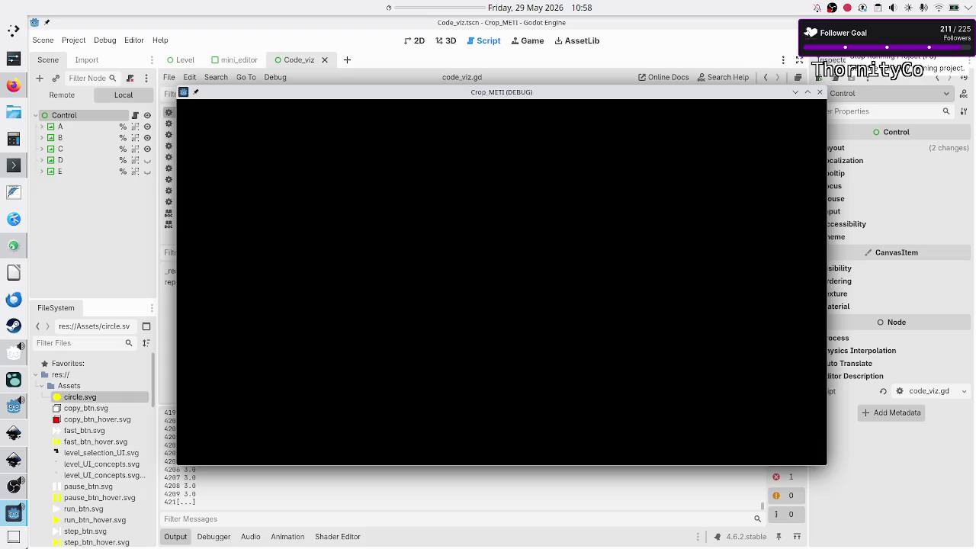
{"action": "key", "text": "F8"}
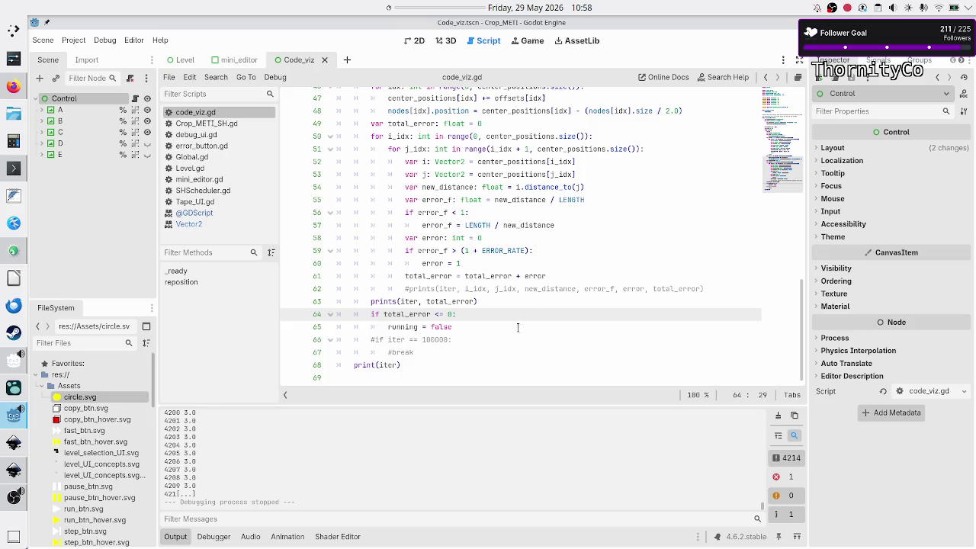
{"action": "left_click", "coordinate": [518, 327]}
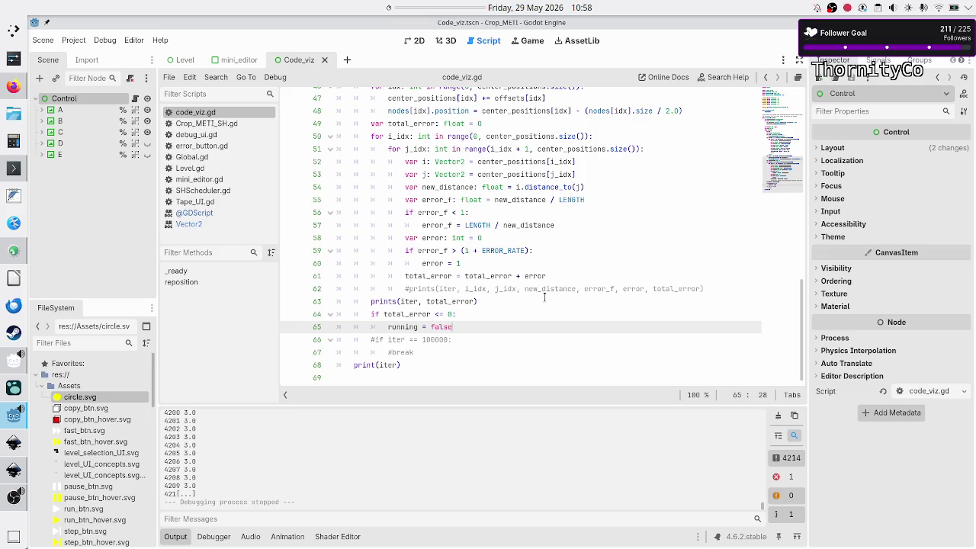
{"action": "scroll", "coordinate": [545, 297], "scroll_direction": "up", "scroll_amount": 5}
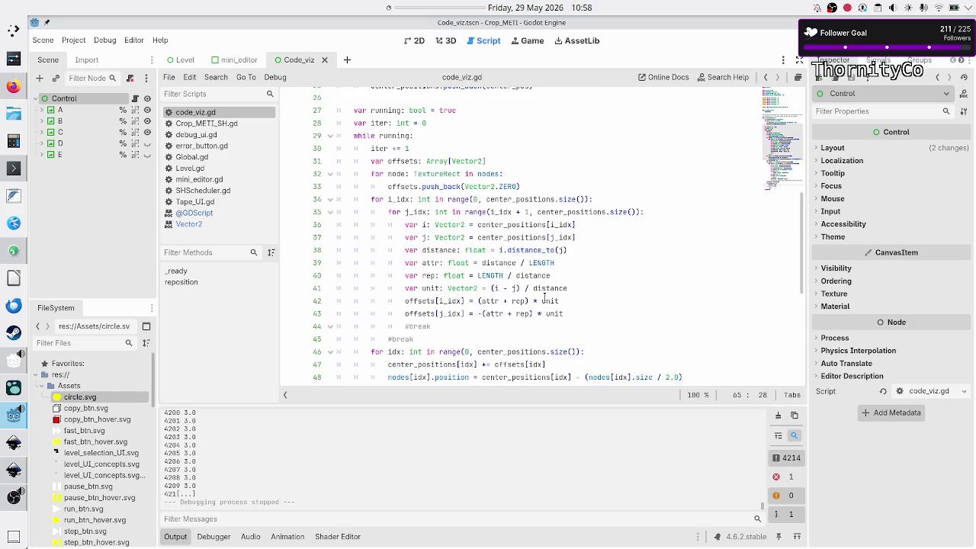
{"action": "scroll", "coordinate": [545, 297], "scroll_direction": "down", "scroll_amount": 5}
{"action": "scroll", "coordinate": [544, 297], "scroll_direction": "up", "scroll_amount": 3}
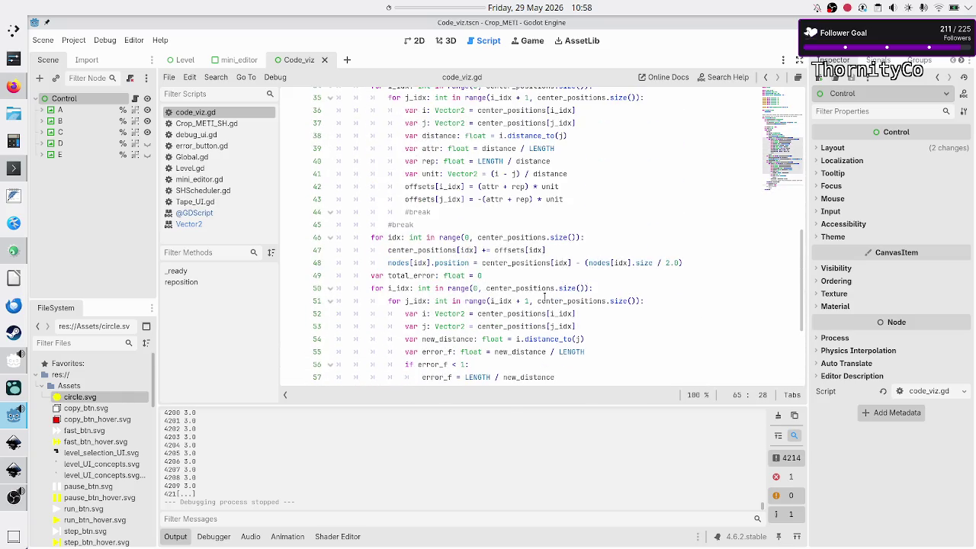
{"action": "scroll", "coordinate": [544, 298], "scroll_direction": "up", "scroll_amount": 2}
{"action": "scroll", "coordinate": [544, 298], "scroll_direction": "up", "scroll_amount": 1}
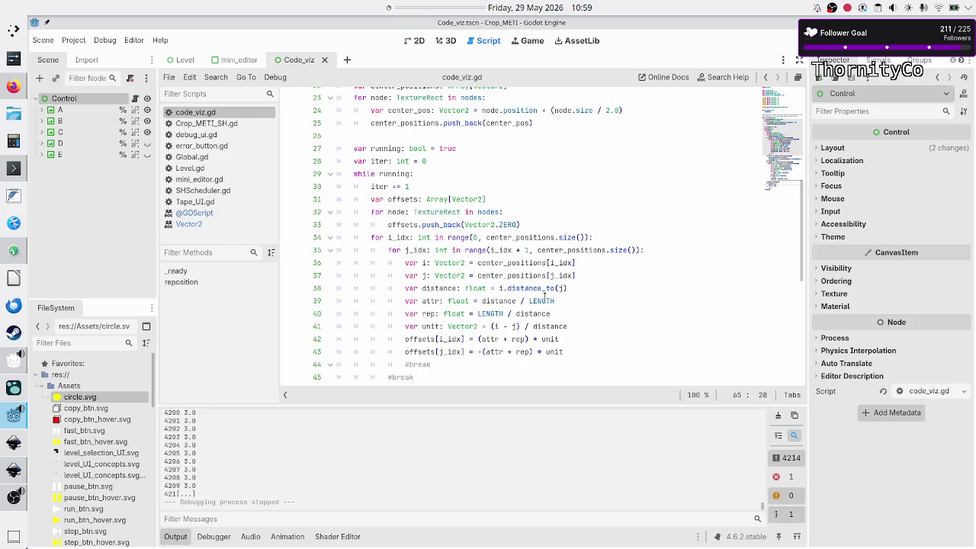
{"action": "scroll", "coordinate": [515, 271], "scroll_direction": "down", "scroll_amount": 2}
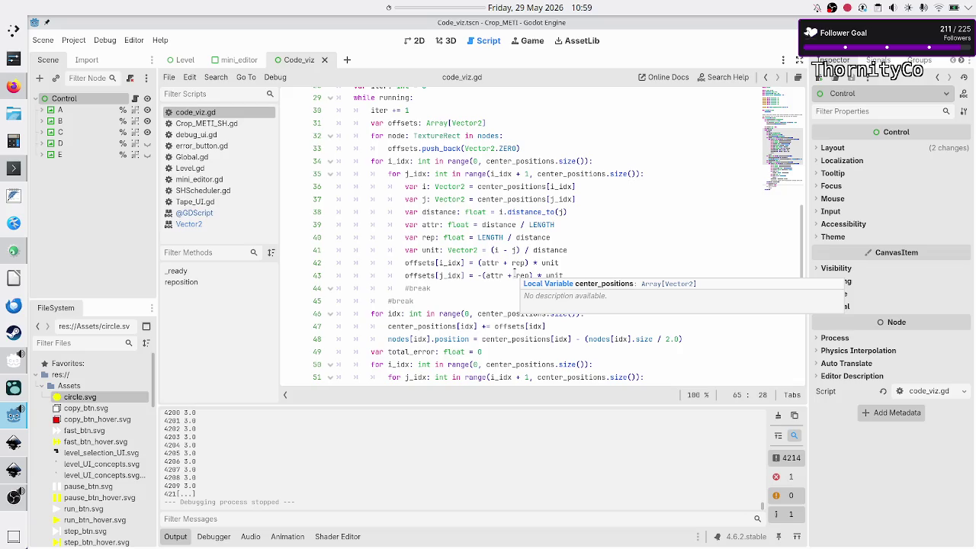
{"action": "scroll", "coordinate": [515, 268], "scroll_direction": "down", "scroll_amount": 3}
{"action": "scroll", "coordinate": [514, 269], "scroll_direction": "down", "scroll_amount": 3}
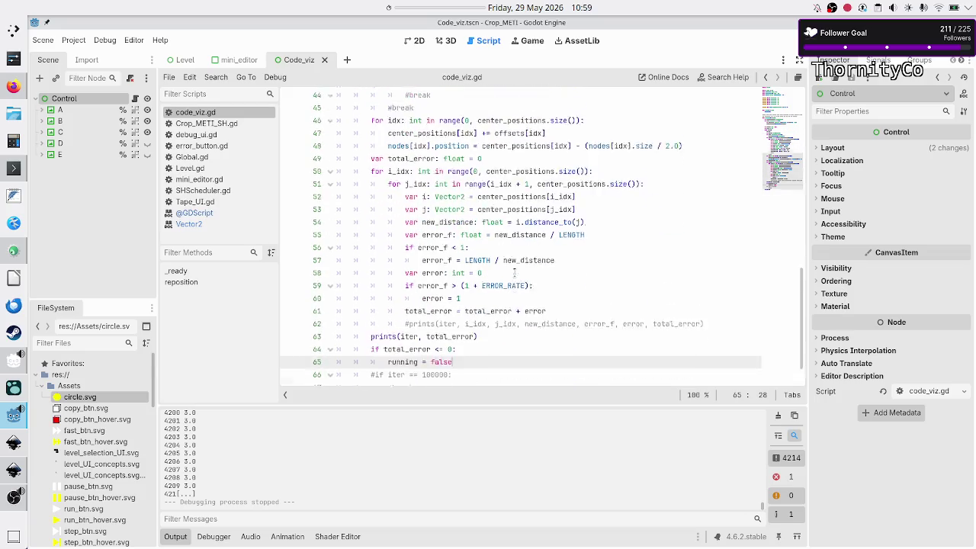
{"action": "scroll", "coordinate": [514, 273], "scroll_direction": "up", "scroll_amount": 9}
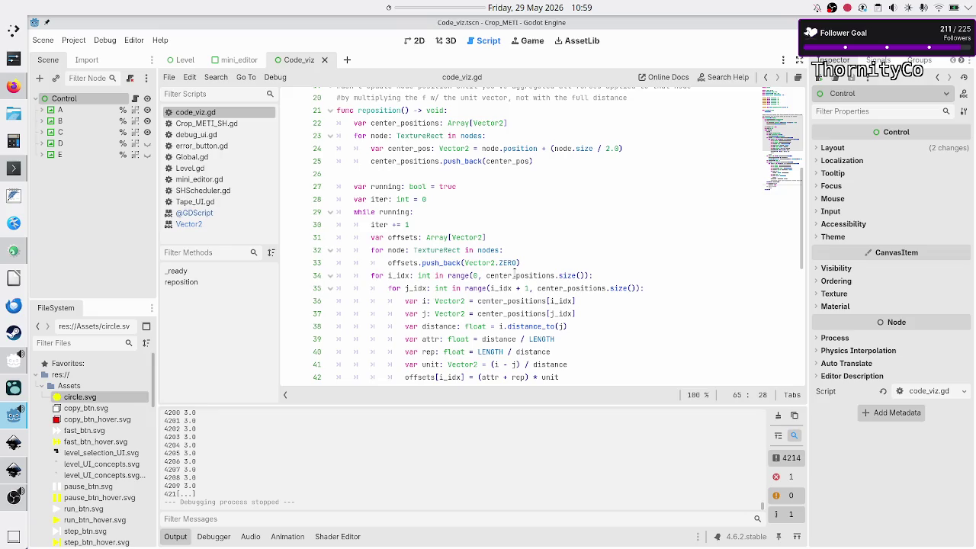
{"action": "scroll", "coordinate": [515, 270], "scroll_direction": "down", "scroll_amount": 2}
{"action": "scroll", "coordinate": [514, 270], "scroll_direction": "up", "scroll_amount": 3}
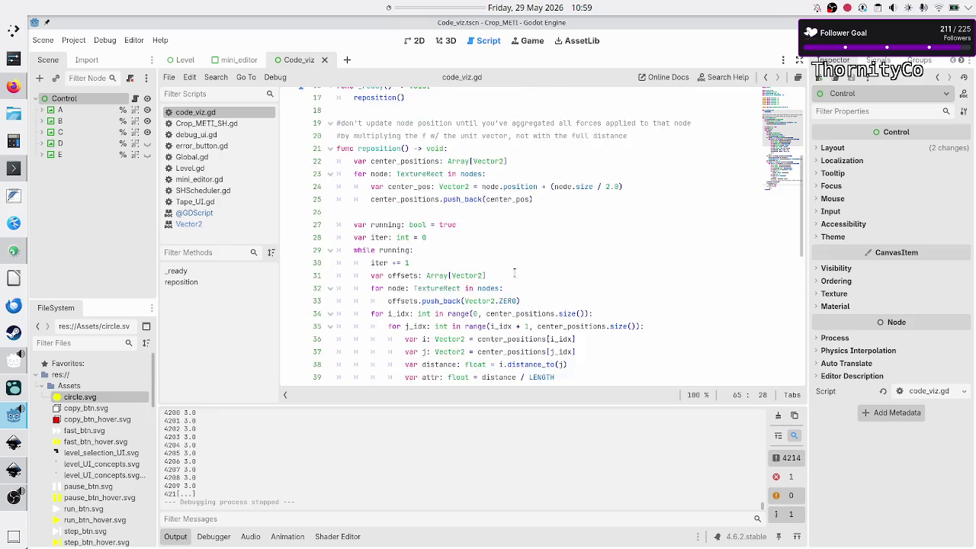
{"action": "scroll", "coordinate": [515, 272], "scroll_direction": "down", "scroll_amount": 8}
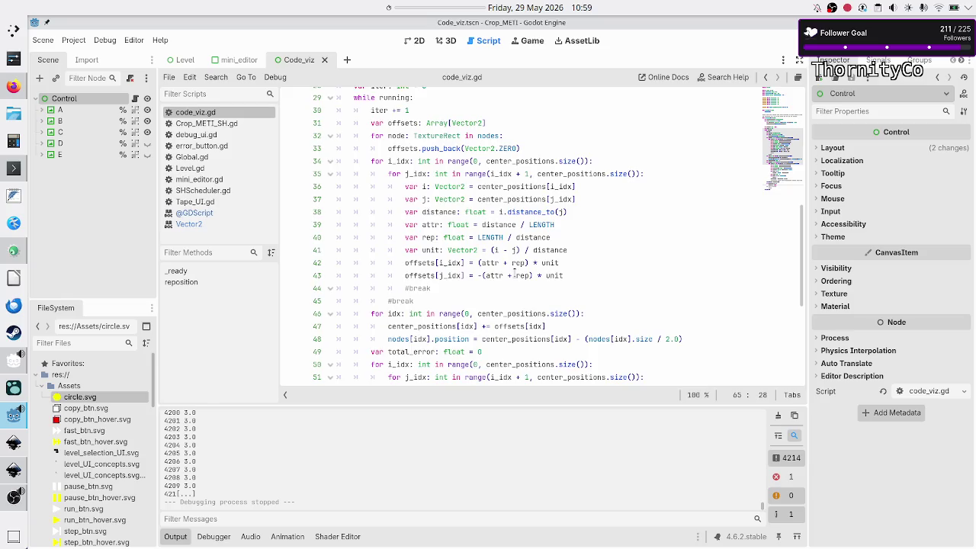
Add 'await get_tree().process_frame' on a new line after line 48.
{"action": "left_click", "coordinate": [684, 186]}
{"action": "key", "text": "Return"}
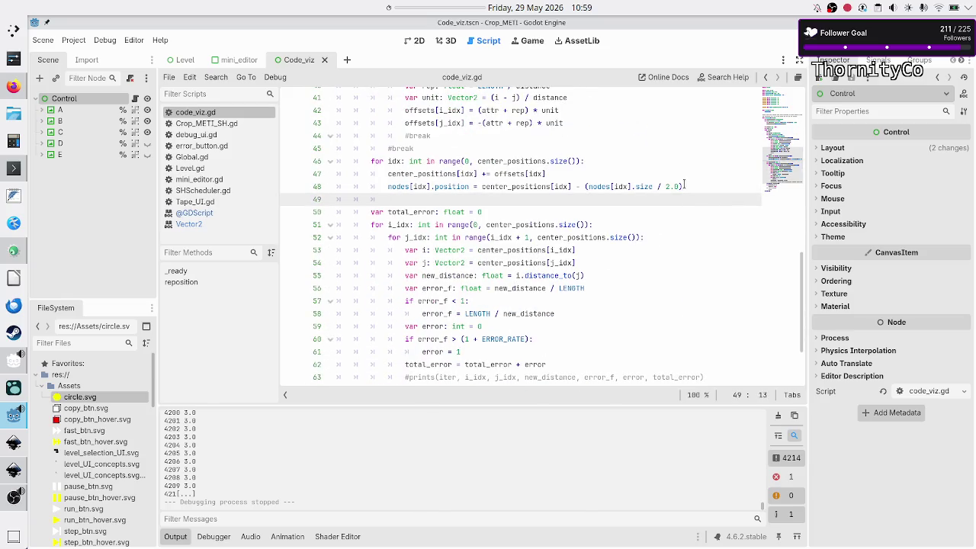
{"action": "type", "text": "await"}
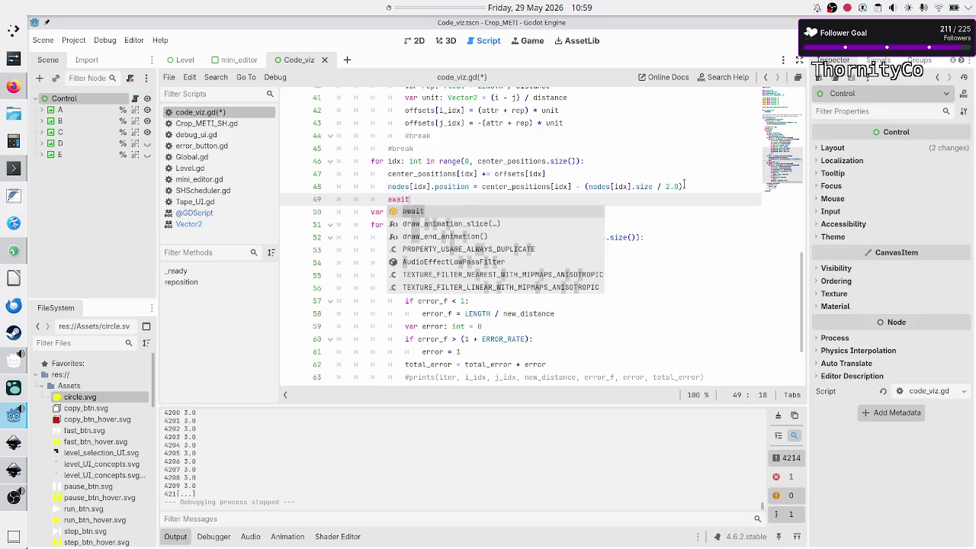
{"action": "type", "text": " get_tree()."}
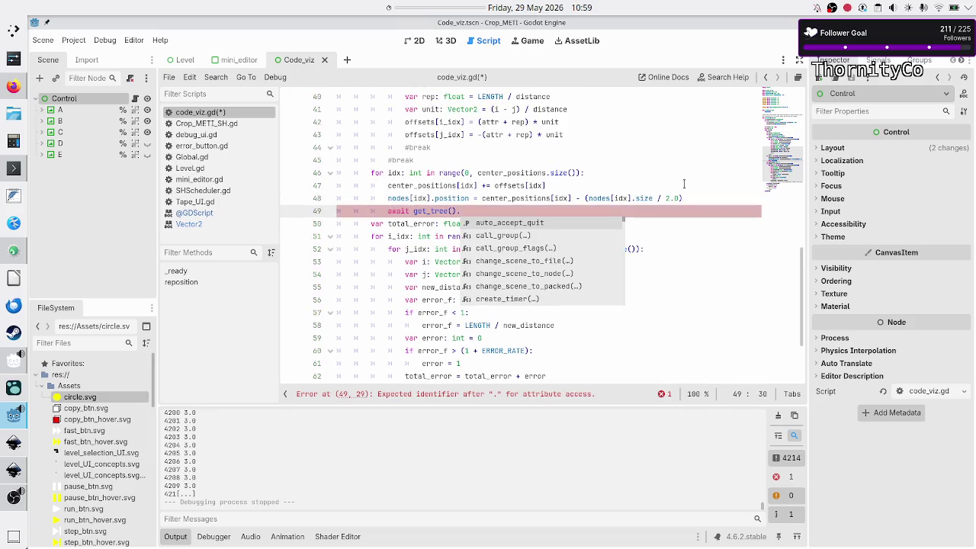
{"action": "type", "text": "fram"}
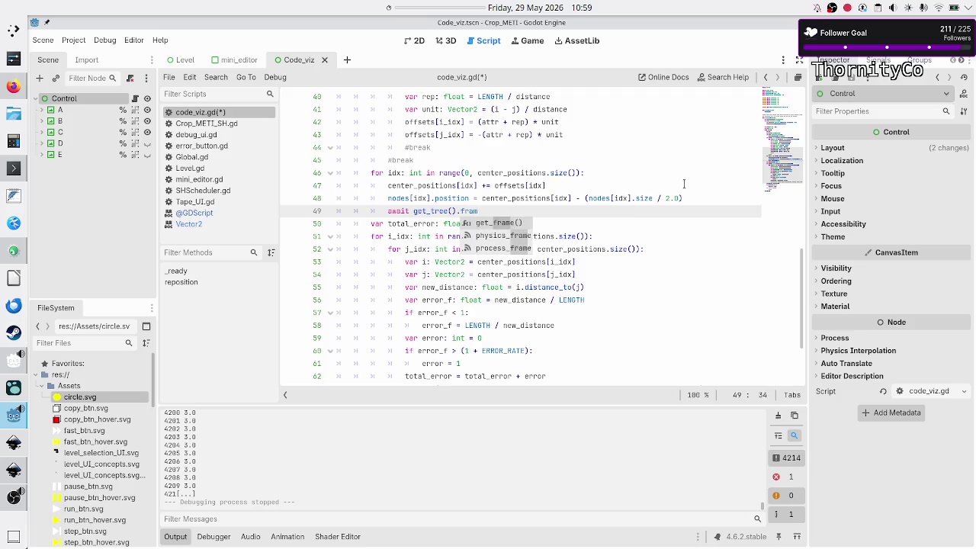
{"action": "key", "text": "BackSpace"}
{"action": "key", "text": "BackSpace"}
{"action": "key", "text": "BackSpace"}
{"action": "type", "text": "p"}
{"action": "key", "text": "BackSpace"}
{"action": "type", "text": "fram"}
{"action": "key", "text": "Down"}
{"action": "key", "text": "Down"}
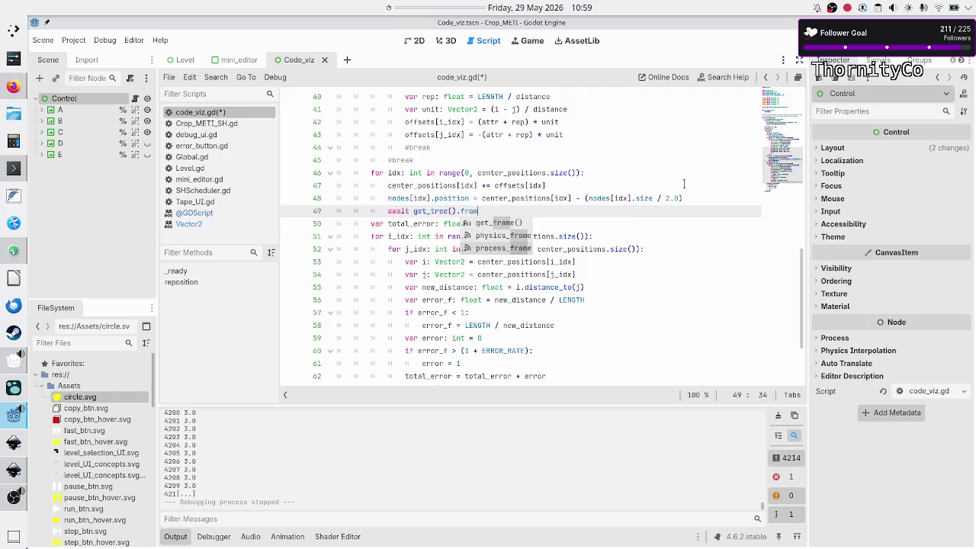
{"action": "key", "text": "Return"}
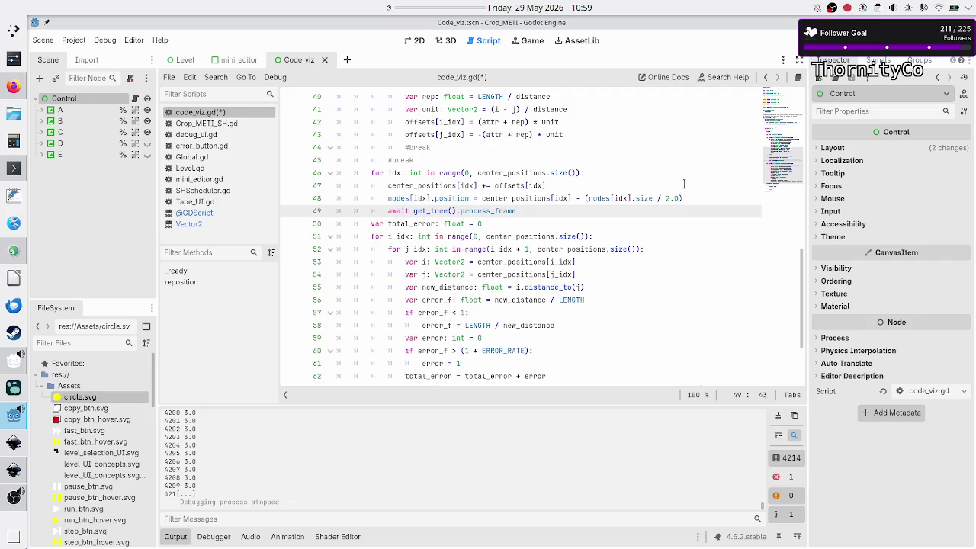
Duplicate the await line into six consecutive copies and run the scene.
{"action": "key", "text": "Return"}
{"action": "key", "text": "Up"}
{"action": "key", "text": "shift+End"}
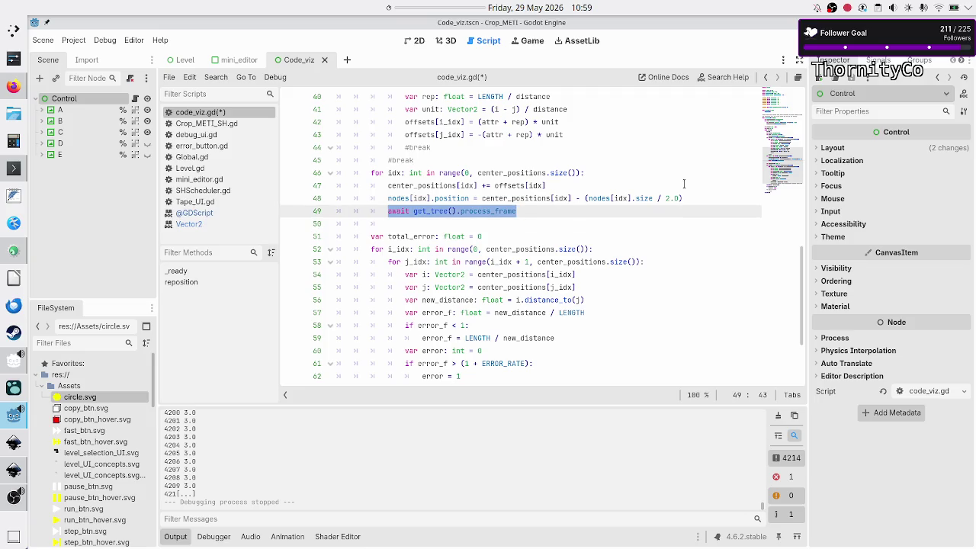
{"action": "key", "text": "ctrl+c"}
{"action": "key", "text": "Down"}
{"action": "key", "text": "ctrl+v"}
{"action": "key", "text": "Return"}
{"action": "key", "text": "ctrl+v"}
{"action": "key", "text": "Return"}
{"action": "key", "text": "ctrl+v"}
{"action": "key", "text": "Return"}
{"action": "key", "text": "ctrl+v"}
{"action": "key", "text": "Return"}
{"action": "key", "text": "ctrl+v"}
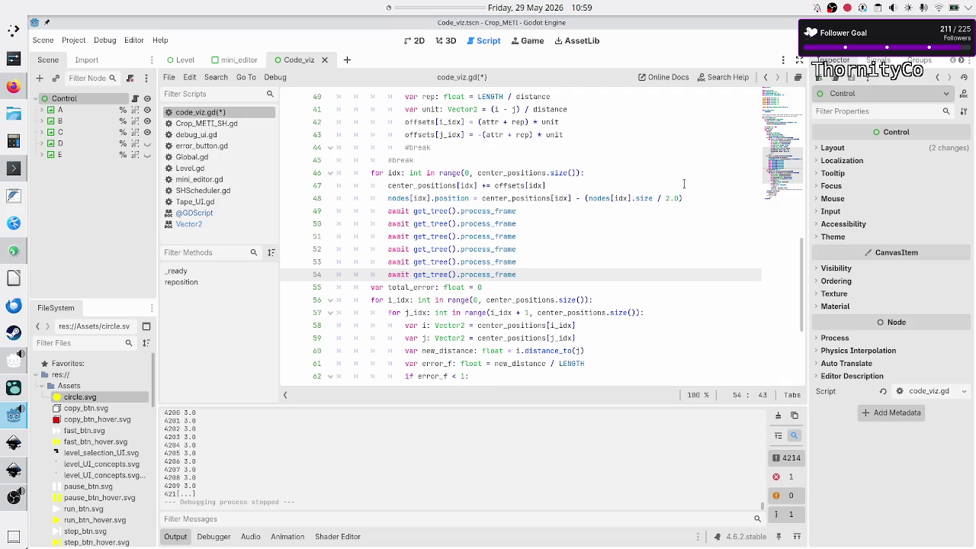
{"action": "key", "text": "F6"}
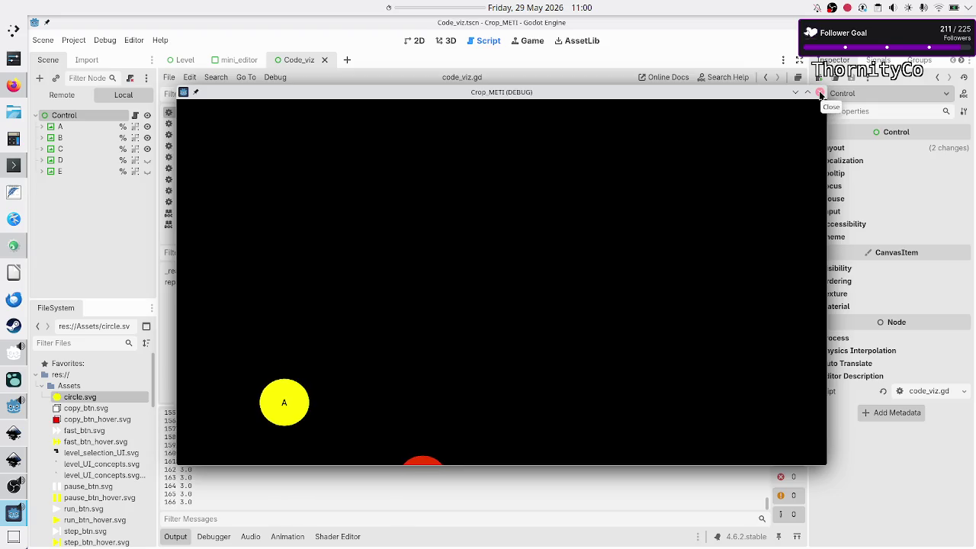
Close the Crop_METI game window after circles A, B and C drift off-screen.
{"action": "left_click", "coordinate": [820, 93]}
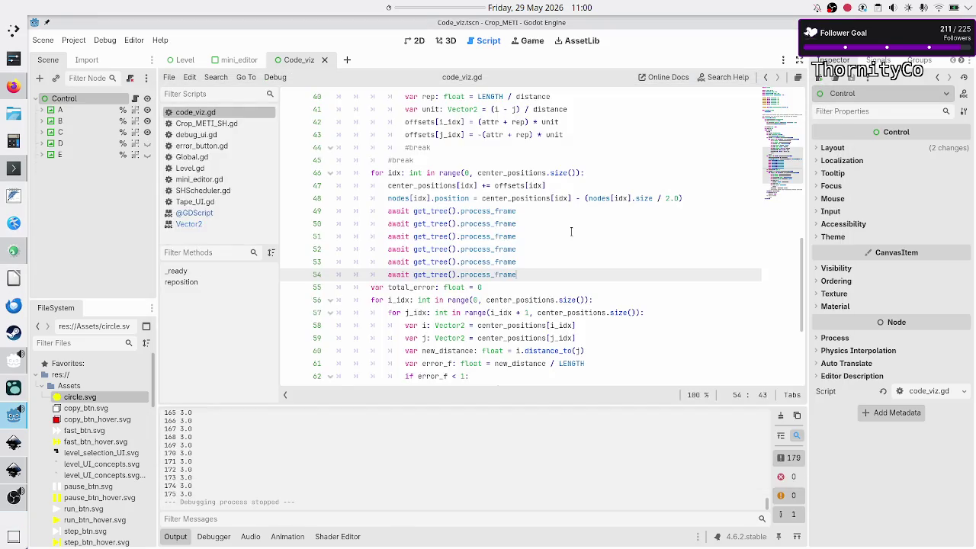
{"action": "scroll", "coordinate": [572, 229], "scroll_direction": "up", "scroll_amount": 6}
{"action": "scroll", "coordinate": [578, 209], "scroll_direction": "down", "scroll_amount": 2}
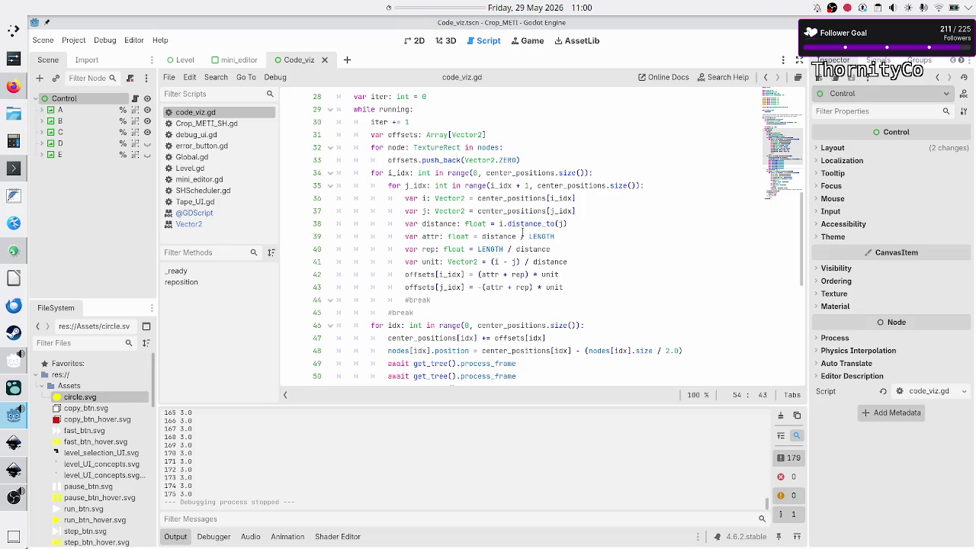
{"action": "scroll", "coordinate": [522, 236], "scroll_direction": "down", "scroll_amount": 7}
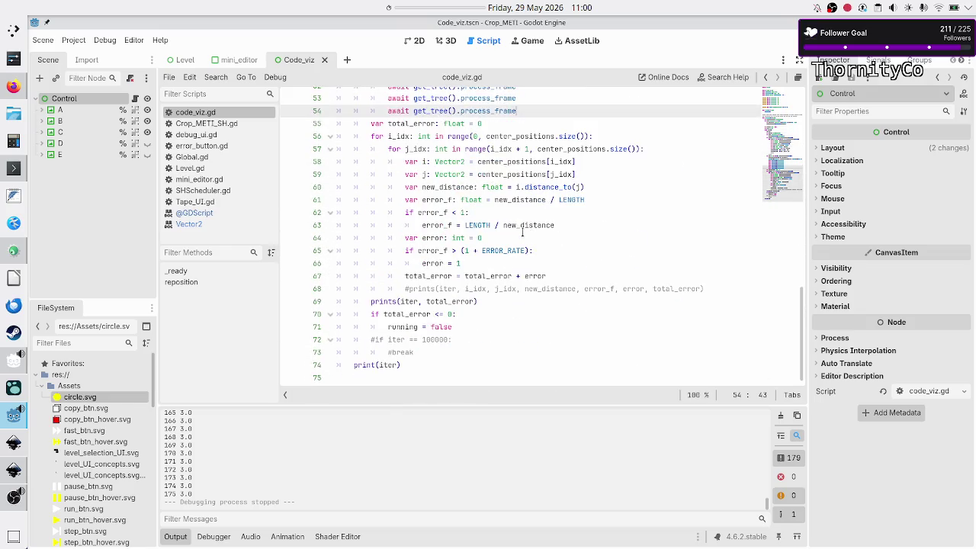
{"action": "scroll", "coordinate": [523, 231], "scroll_direction": "up", "scroll_amount": 6}
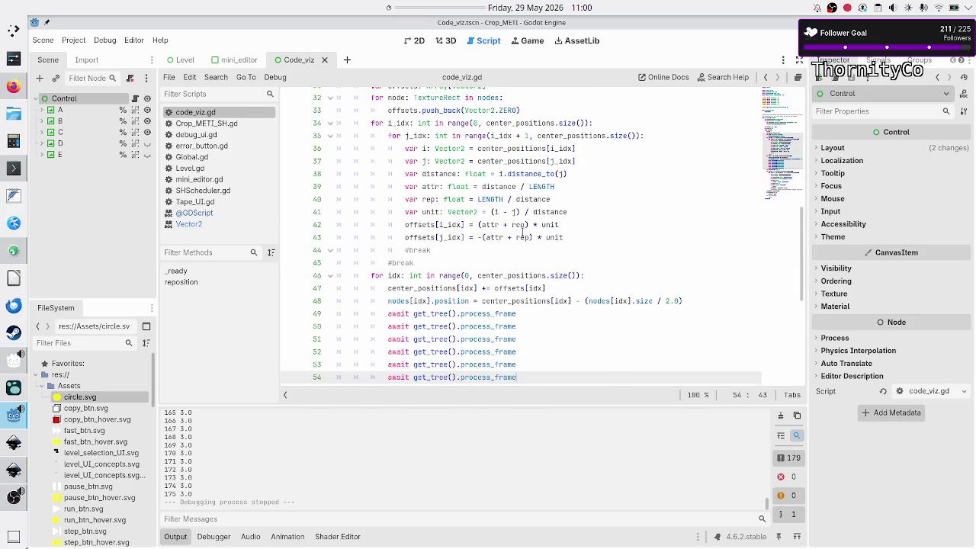
{"action": "scroll", "coordinate": [523, 233], "scroll_direction": "up", "scroll_amount": 4}
{"action": "scroll", "coordinate": [523, 233], "scroll_direction": "down", "scroll_amount": 11}
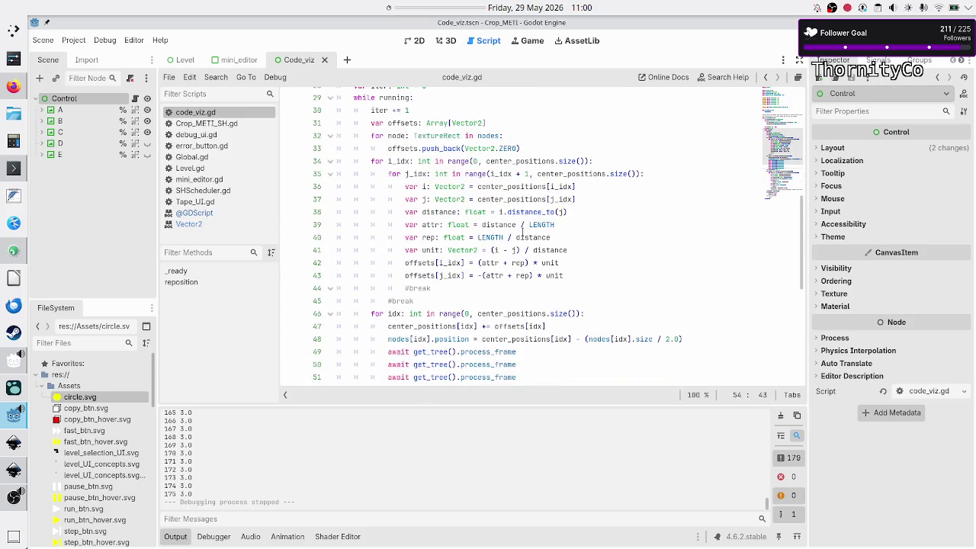
{"action": "scroll", "coordinate": [522, 232], "scroll_direction": "up", "scroll_amount": 6}
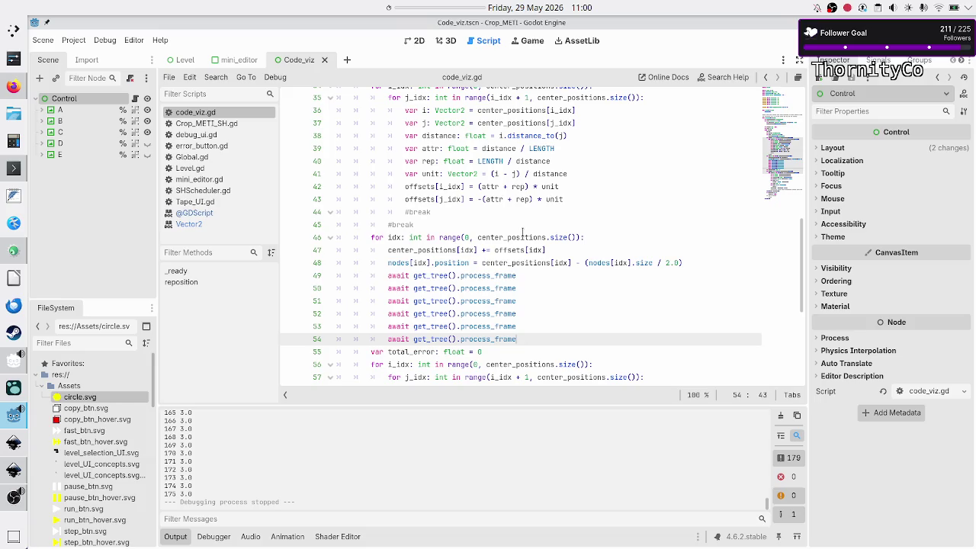
{"action": "key", "text": "F5"}
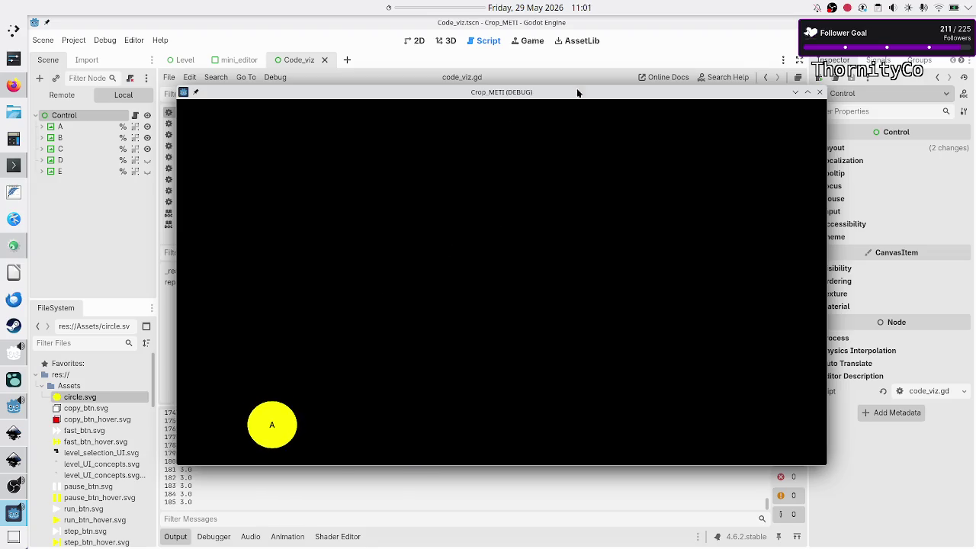
Close the Crop_METI game window to stop the run at log 216.
{"action": "left_click", "coordinate": [819, 93]}
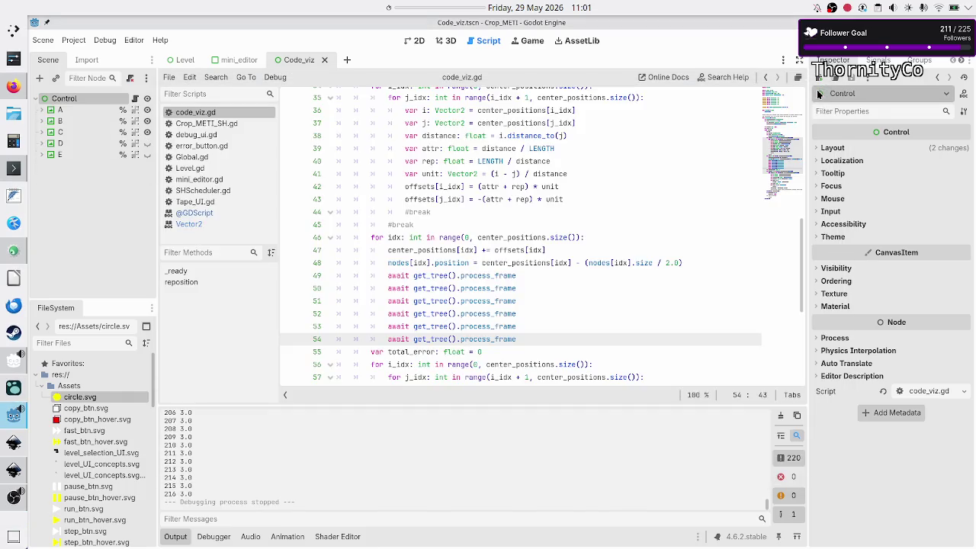
{"action": "left_click", "coordinate": [565, 326]}
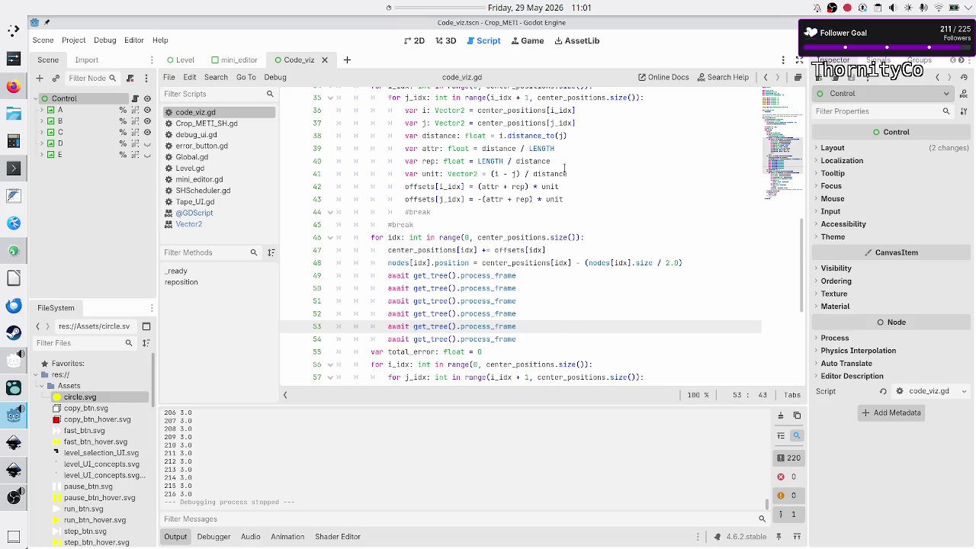
{"action": "scroll", "coordinate": [576, 202], "scroll_direction": "up", "scroll_amount": 2}
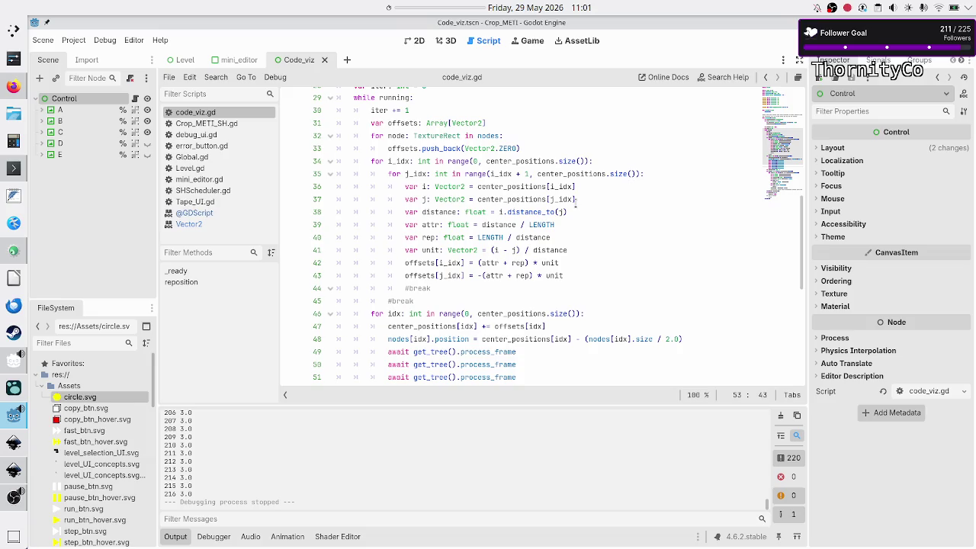
{"action": "mouse_move", "coordinate": [518, 262]}
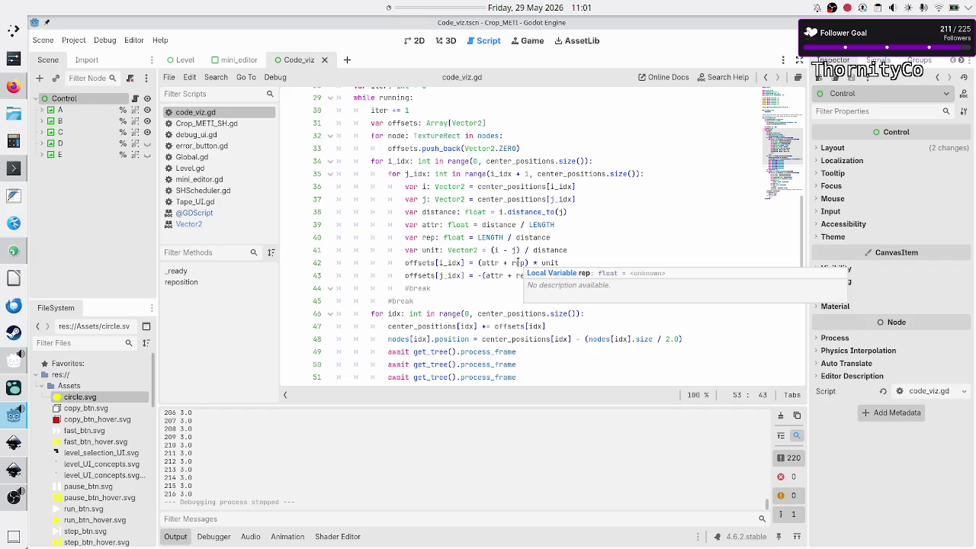
{"action": "left_click", "coordinate": [579, 250]}
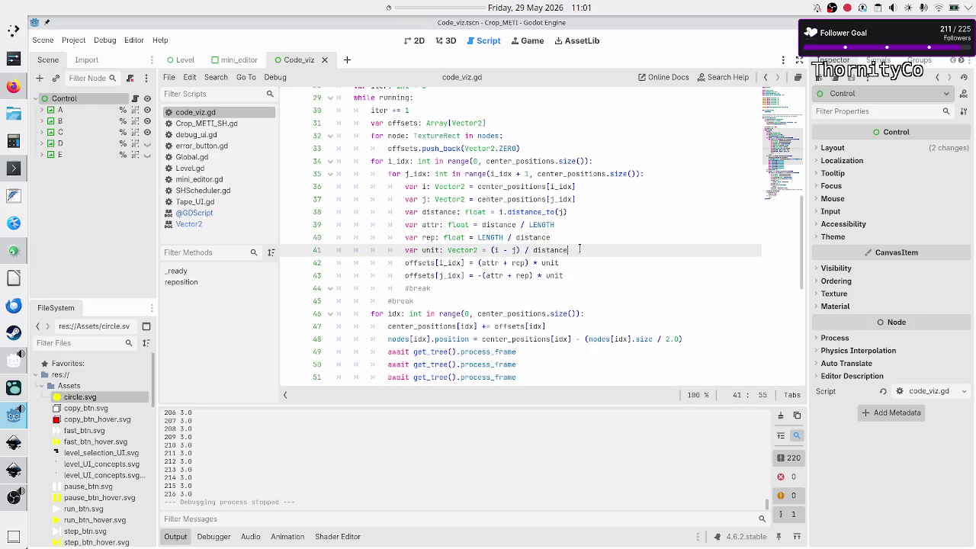
Add the comment '#which force is the main' below the unit vector line.
{"action": "key", "text": "Return"}
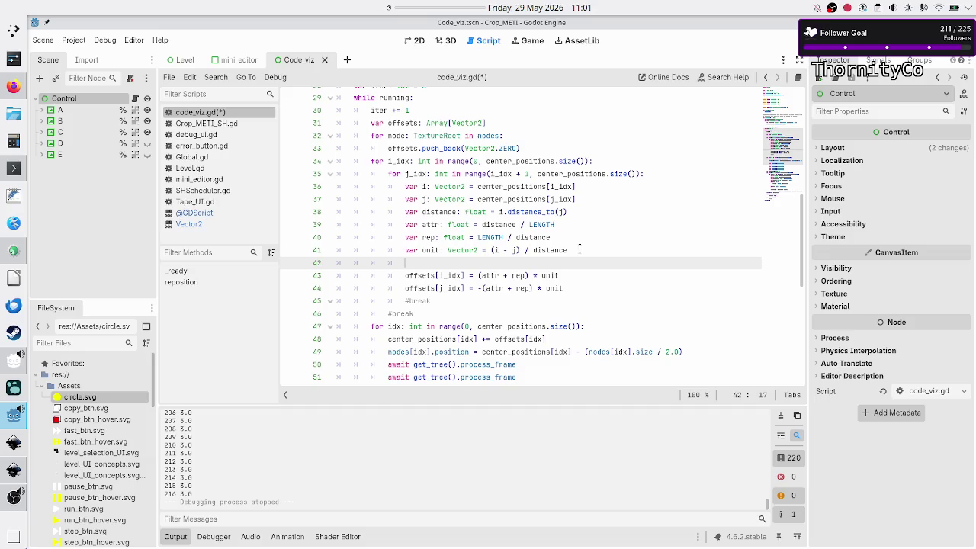
{"action": "type", "text": "#which "}
{"action": "type", "text": "force is t"}
{"action": "type", "text": "he main"}
{"action": "key", "text": "Up"}
{"action": "key", "text": "Up"}
{"action": "key", "text": "Up"}
{"action": "key", "text": "Up"}
Select the attr and rep lines 39–40 to inspect them.
{"action": "key", "text": "Down"}
{"action": "key", "text": "Down"}
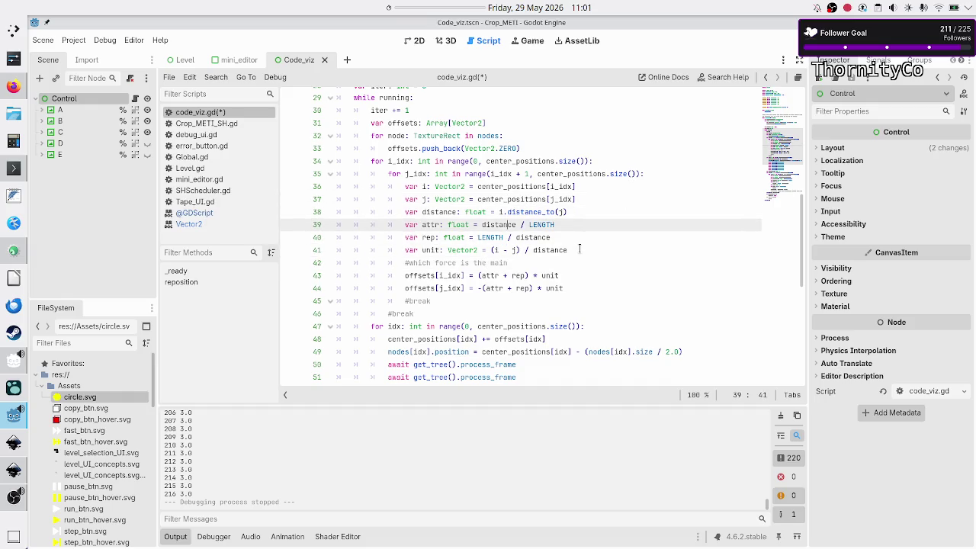
{"action": "key", "text": "Home"}
{"action": "key", "text": "Home"}
{"action": "key", "text": "shift+Down"}
{"action": "key", "text": "shift+Down"}
{"action": "key", "text": "shift+Left"}
{"action": "key", "text": "shift+Left"}
{"action": "key", "text": "shift+Right"}
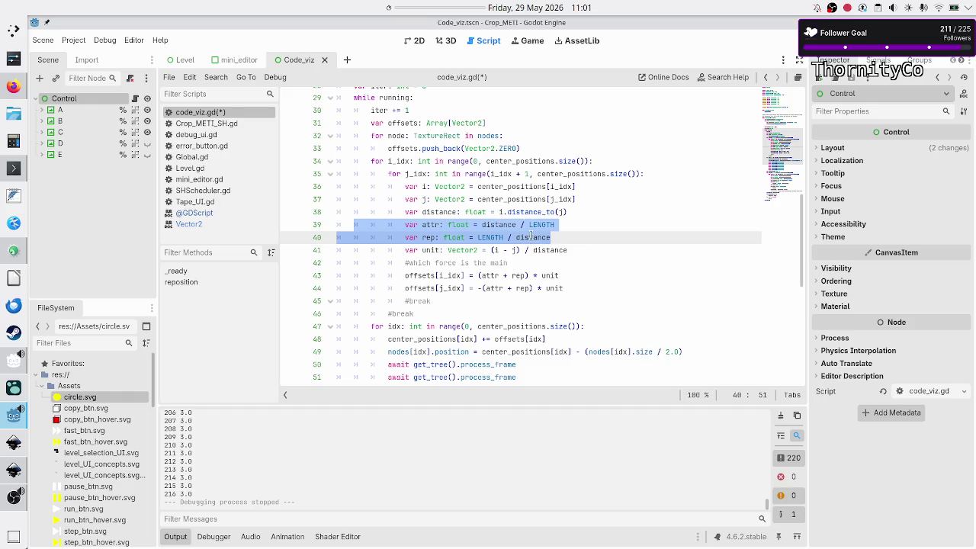
{"action": "mouse_move", "coordinate": [522, 236]}
{"action": "mouse_move", "coordinate": [546, 224]}
Inspect lines 39–40 and select the distance expression on line 40.
{"action": "left_click", "coordinate": [554, 222]}
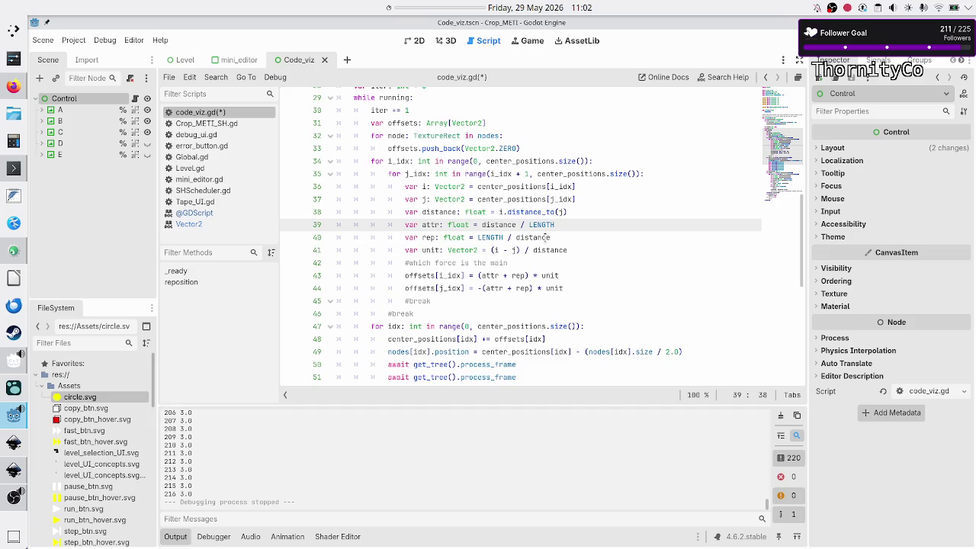
{"action": "left_click", "coordinate": [549, 237]}
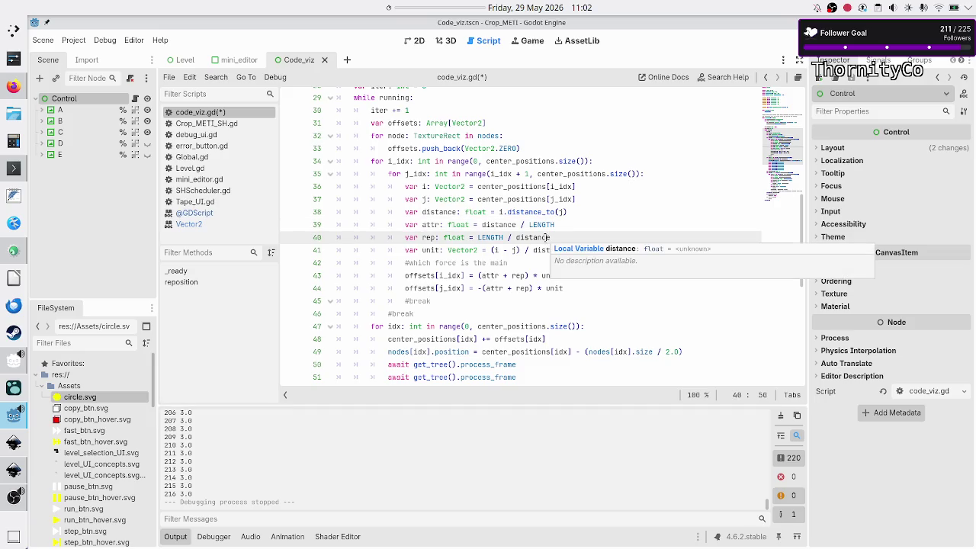
{"action": "left_click", "coordinate": [430, 225]}
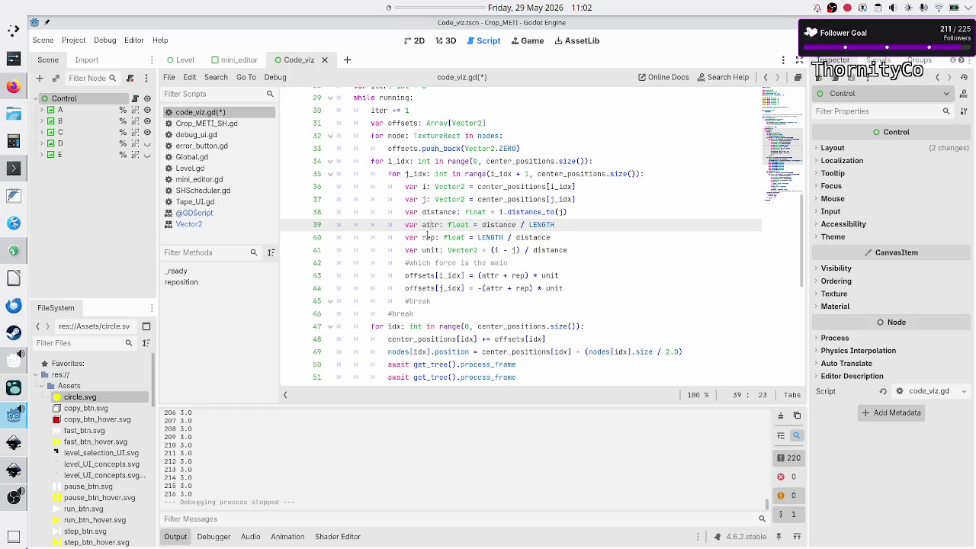
{"action": "left_click", "coordinate": [427, 237]}
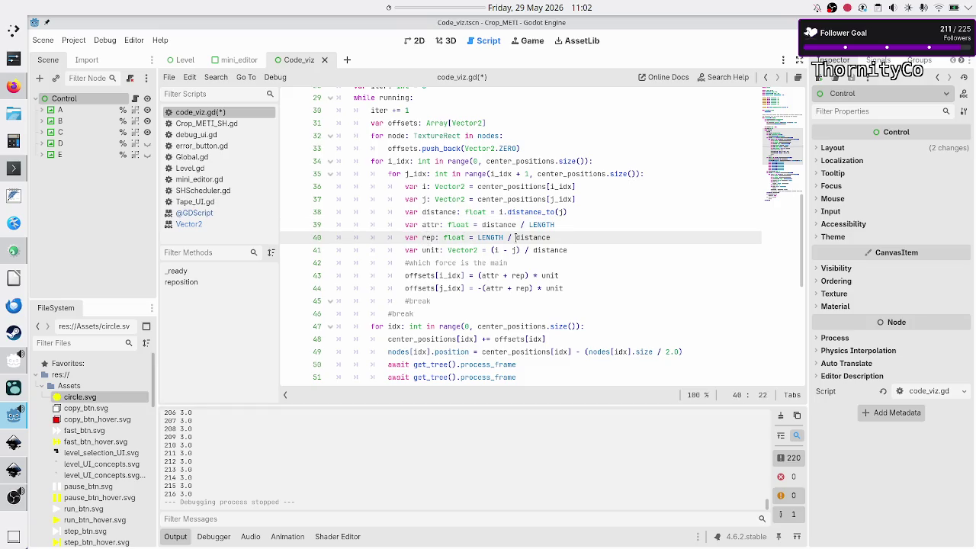
{"action": "left_click_drag", "start_coordinate": [563, 238], "coordinate": [474, 238]}
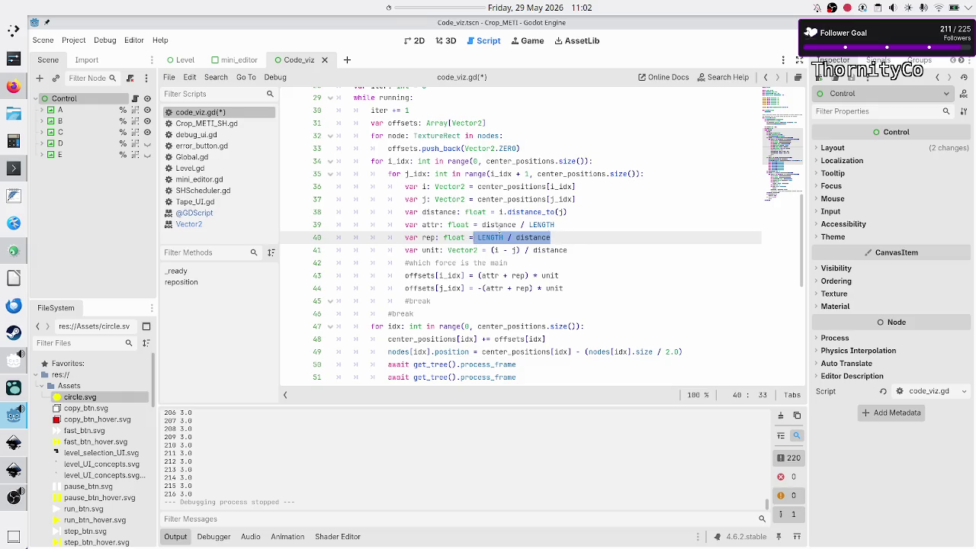
{"action": "left_click", "coordinate": [528, 263]}
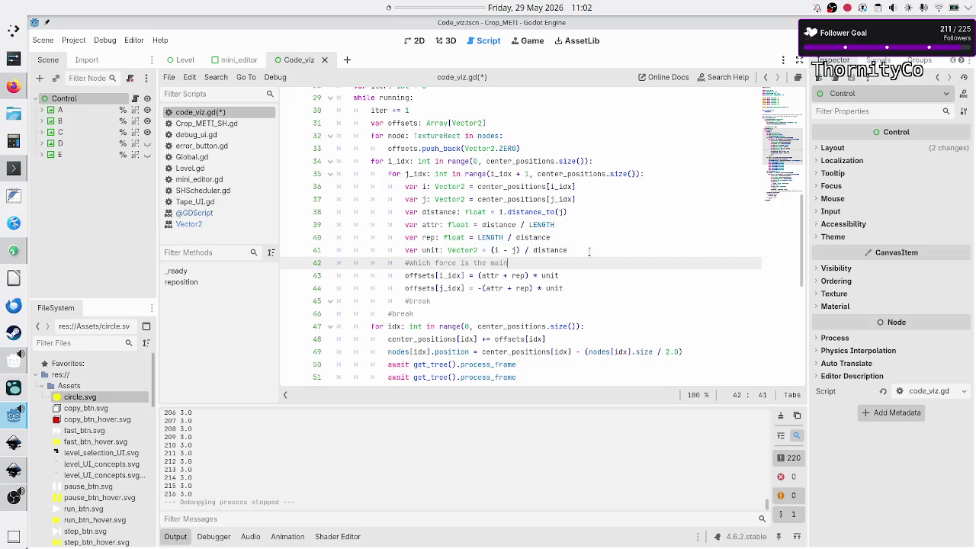
End the comment with 'one?' and declare var main_force = attr below it.
{"action": "type", "text": " one?"}
{"action": "key", "text": "Return"}
{"action": "type", "text": "if attr"}
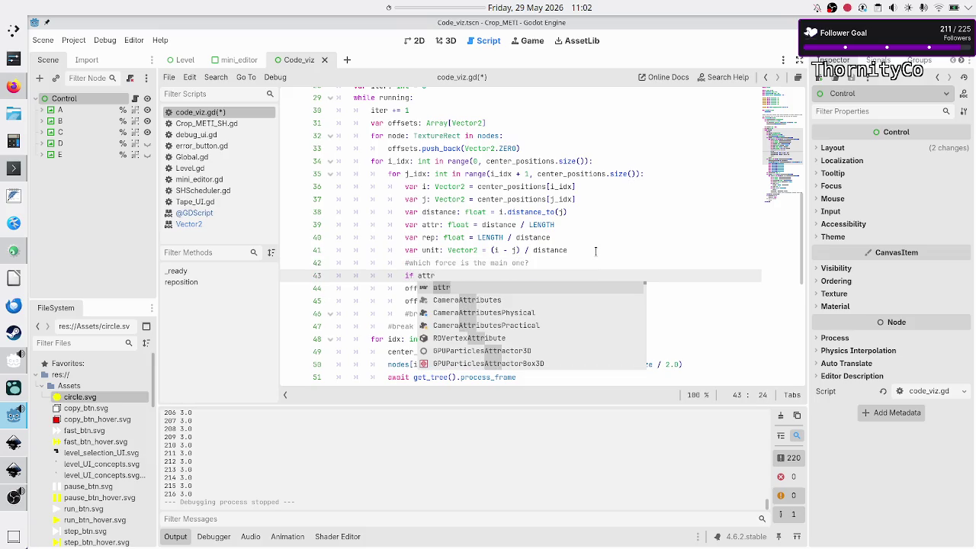
{"action": "key", "text": "BackSpace"}
{"action": "key", "text": "BackSpace"}
{"action": "key", "text": "BackSpace"}
{"action": "type", "text": "var"}
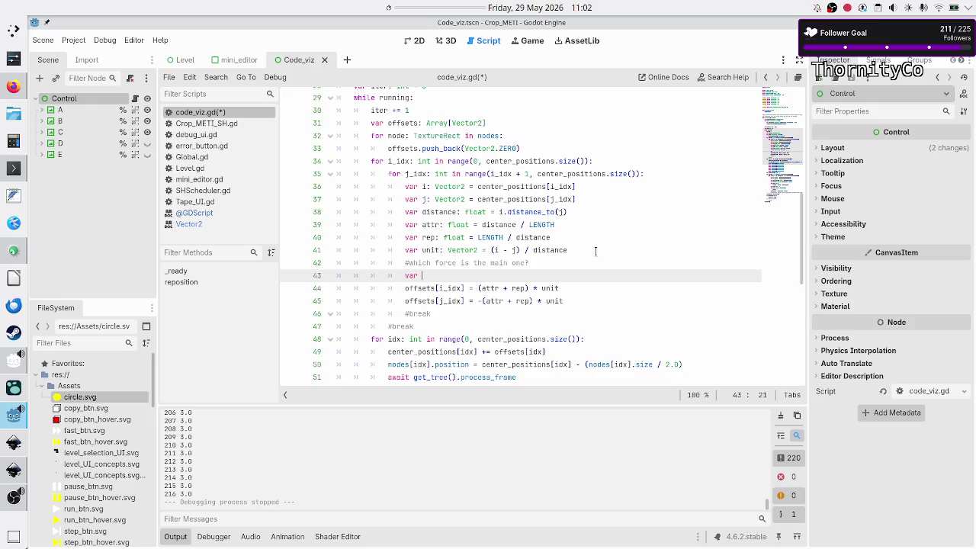
{"action": "scroll", "coordinate": [596, 251], "scroll_direction": "up", "scroll_amount": 1}
{"action": "type", "text": "main_force = attr"}
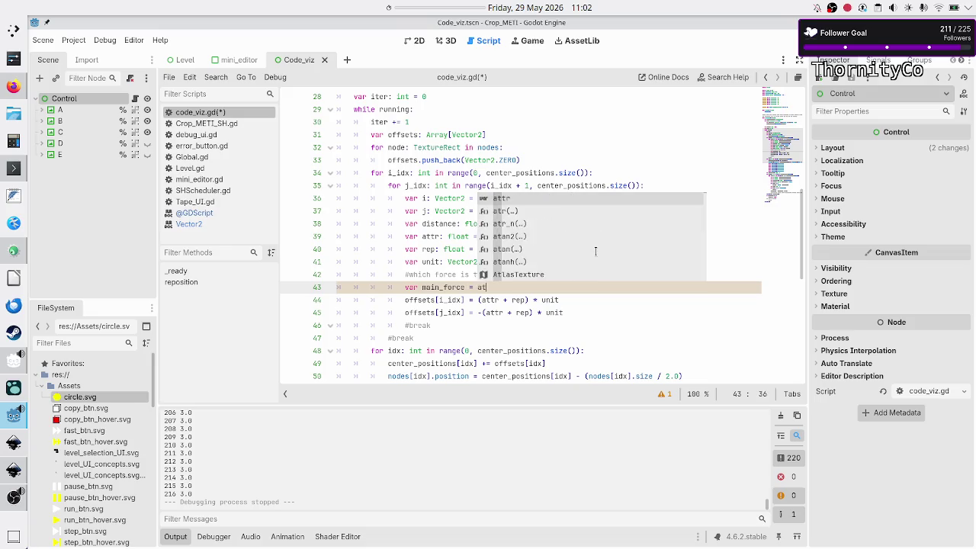
{"action": "key", "text": "Return"}
Add 'if rep > attr:' with an indented 'main_force = rep'.
{"action": "type", "text": "if "}
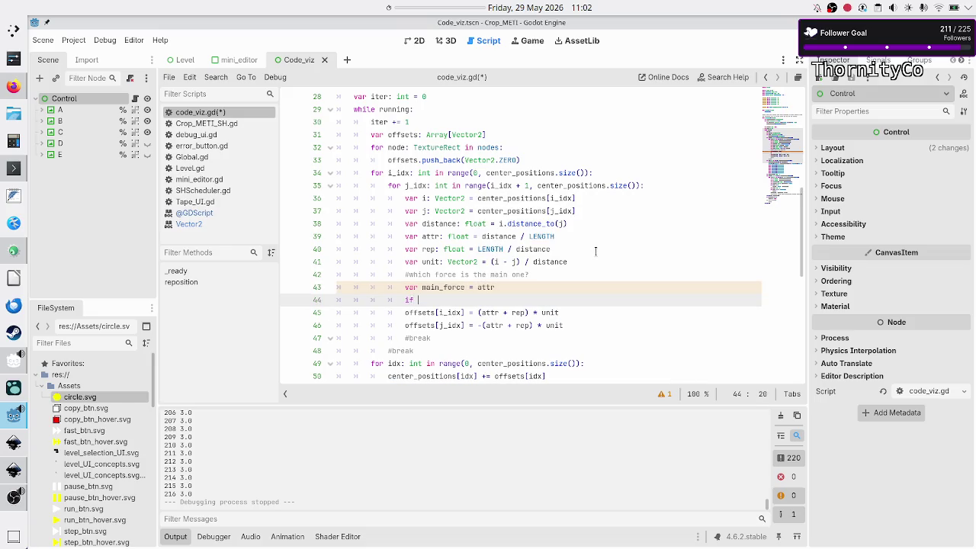
{"action": "type", "text": "rep > "}
{"action": "type", "text": "attr:"}
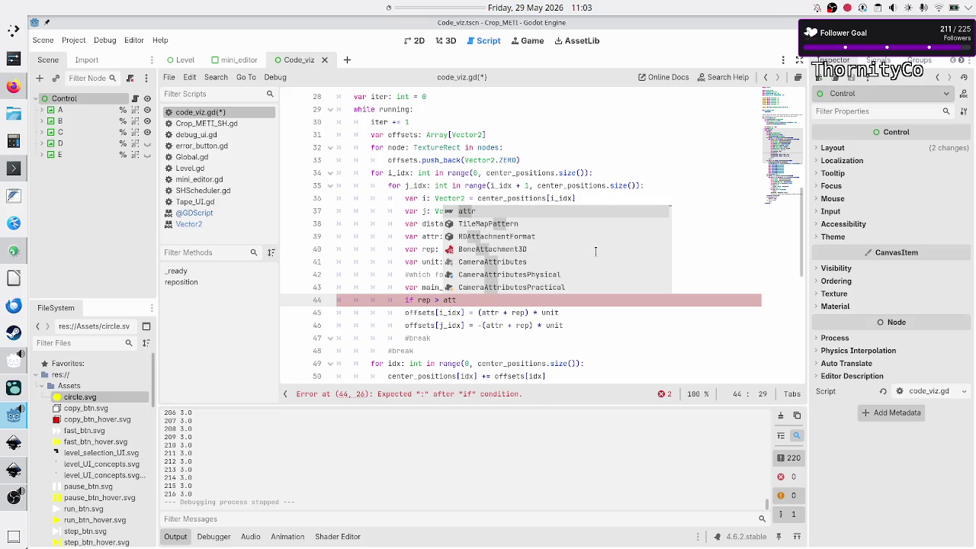
{"action": "key", "text": "Return"}
{"action": "type", "text": "main_"}
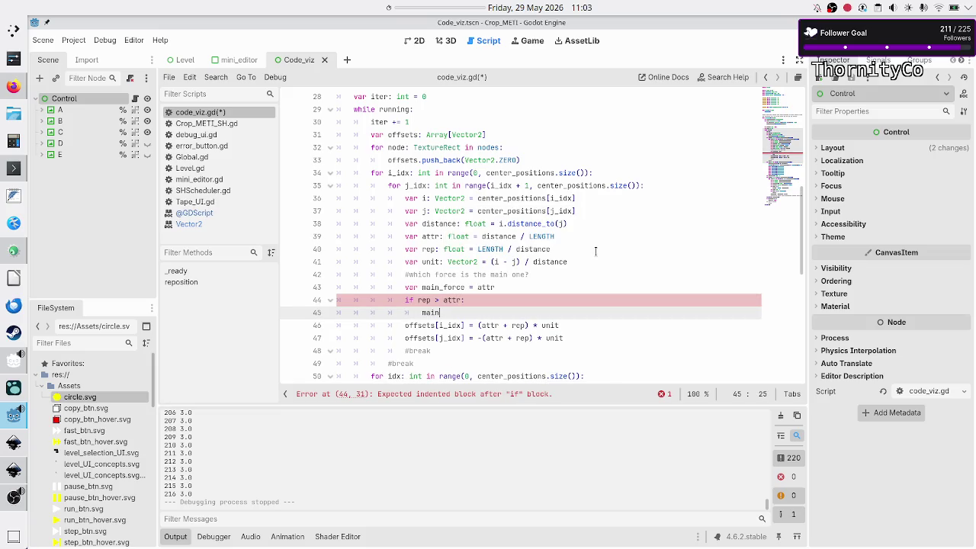
{"action": "key", "text": "Return"}
{"action": "type", "text": "= "}
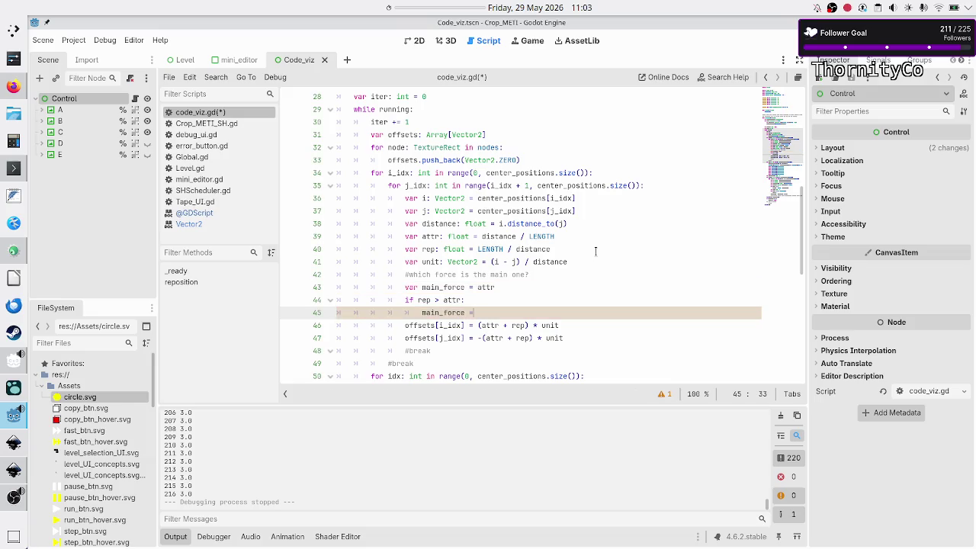
{"action": "type", "text": "rep"}
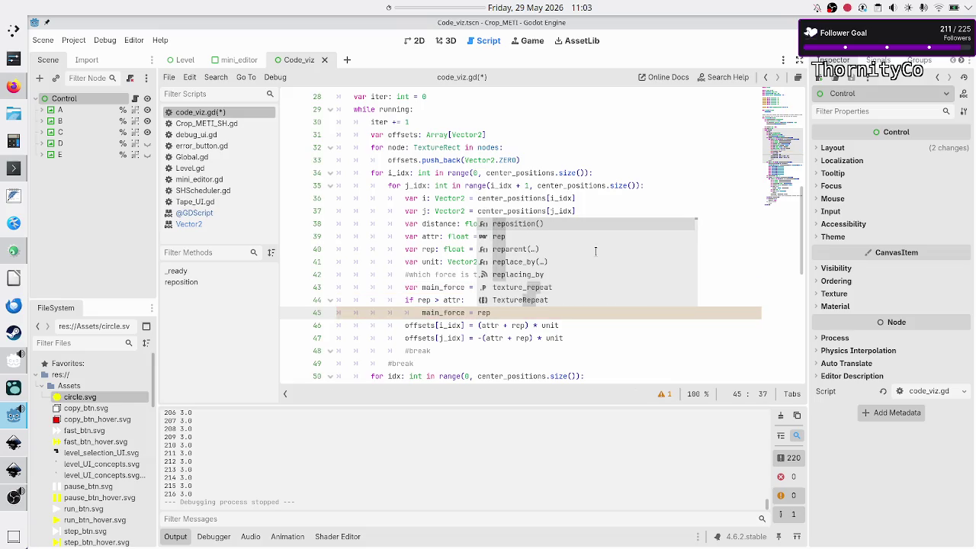
{"action": "key", "text": "Escape"}
Give the main_force declaration the type ': float'.
{"action": "key", "text": "Up"}
{"action": "key", "text": "Up"}
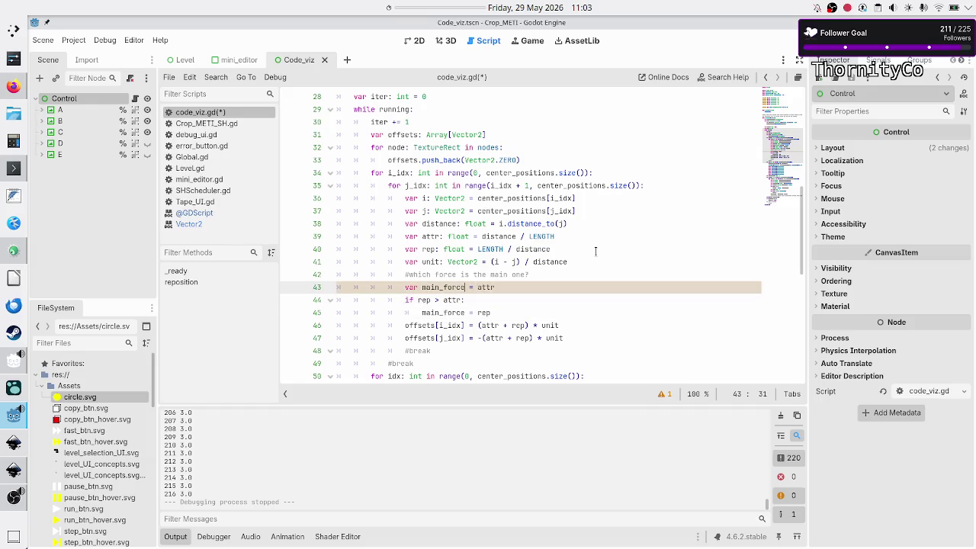
{"action": "type", "text": ": float"}
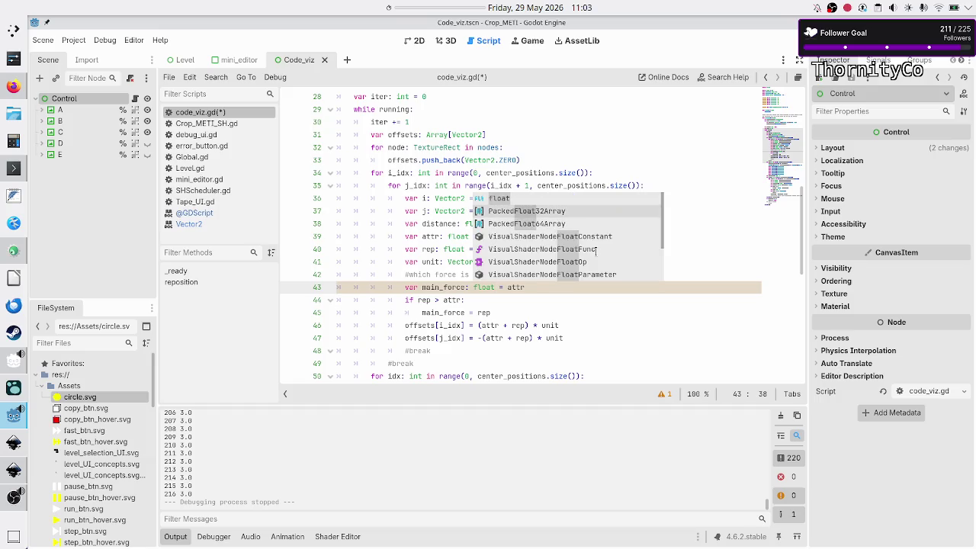
{"action": "key", "text": "Escape"}
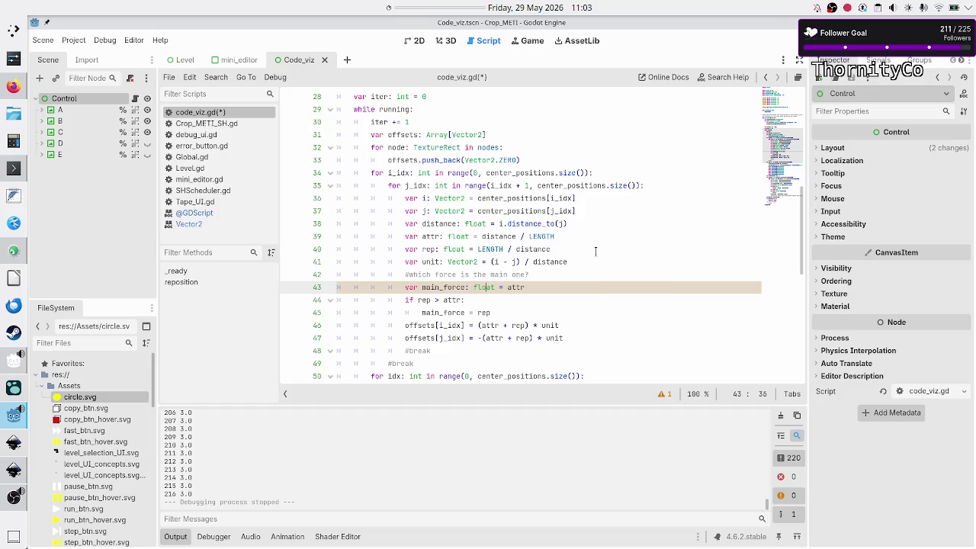
{"action": "key", "text": "shift+Left"}
{"action": "key", "text": "shift+Left"}
{"action": "key", "text": "shift+Left"}
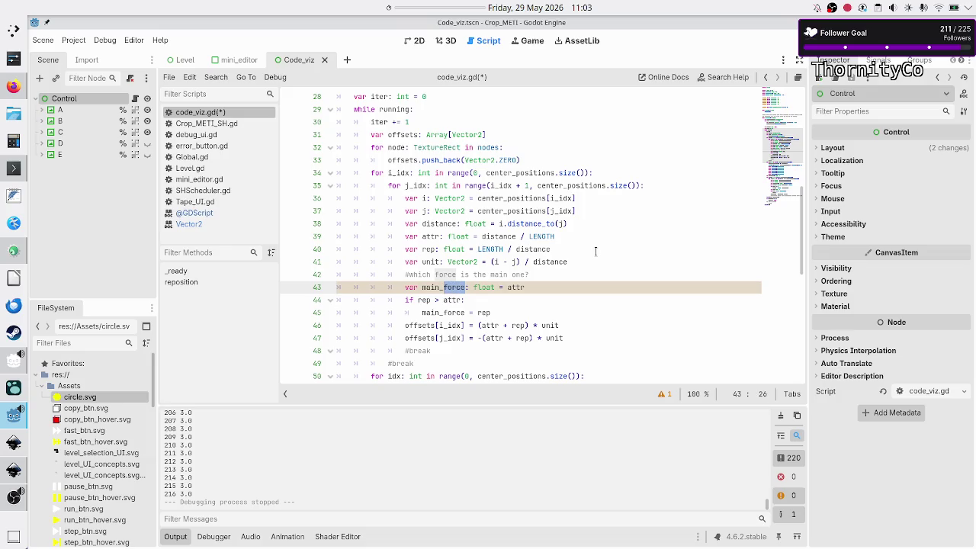
{"action": "key", "text": "Right"}
{"action": "key", "text": "Right"}
Comment out both attr-plus-rep offsets lines with #.
{"action": "key", "text": "Down"}
{"action": "key", "text": "Down"}
{"action": "key", "text": "Down"}
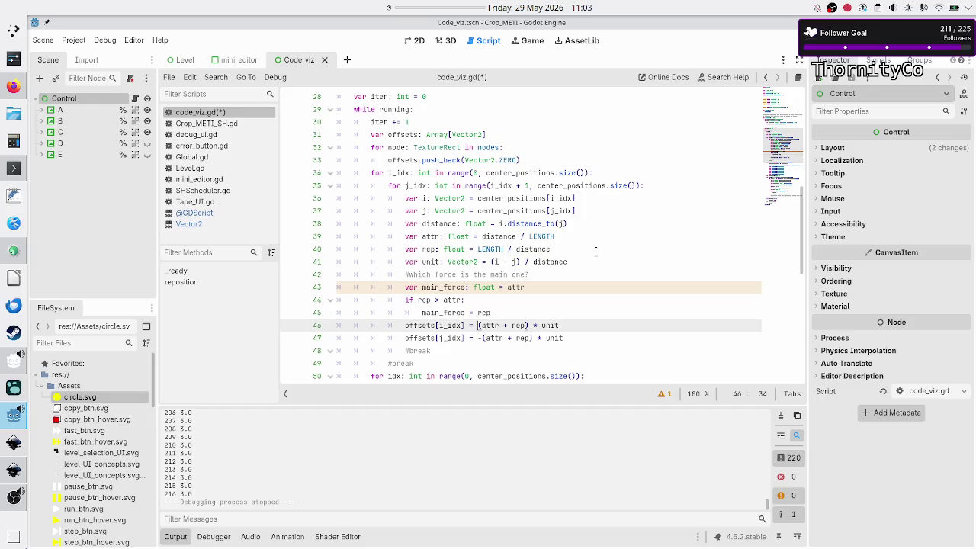
{"action": "key", "text": "Right"}
{"action": "key", "text": "Right"}
{"action": "key", "text": "Right"}
{"action": "key", "text": "Home"}
{"action": "type", "text": "#"}
{"action": "key", "text": "Down"}
{"action": "type", "text": "#"}
{"action": "key", "text": "Up"}
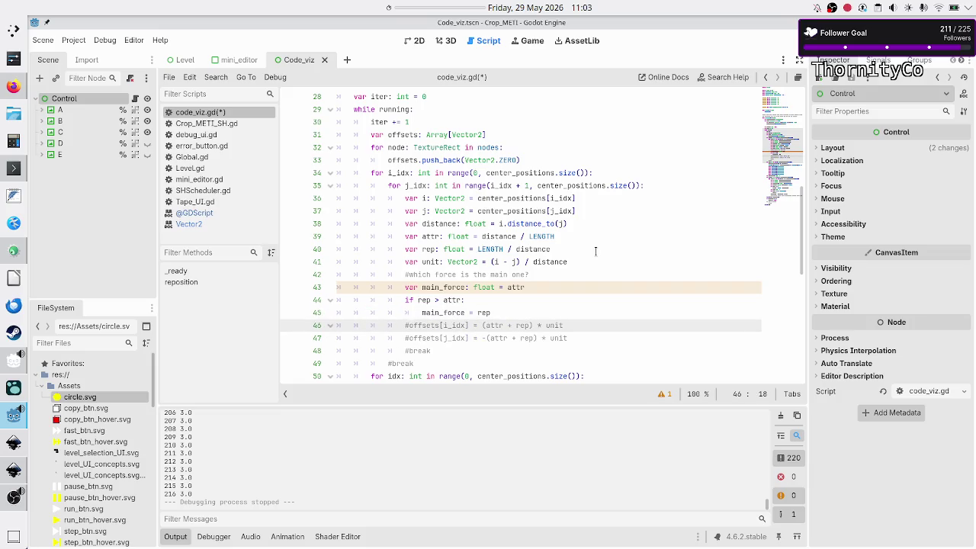
Paste a copy of the two commented offsets lines below the originals.
{"action": "key", "text": "shift+Down"}
{"action": "key", "text": "shift+Left"}
{"action": "key", "text": "shift+Left"}
{"action": "key", "text": "shift+Left"}
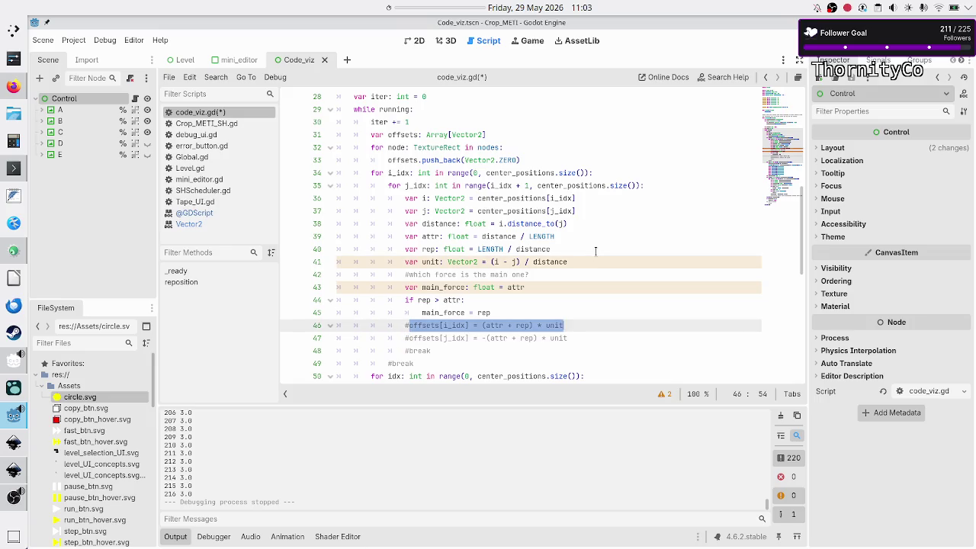
{"action": "key", "text": "Right"}
{"action": "key", "text": "Down"}
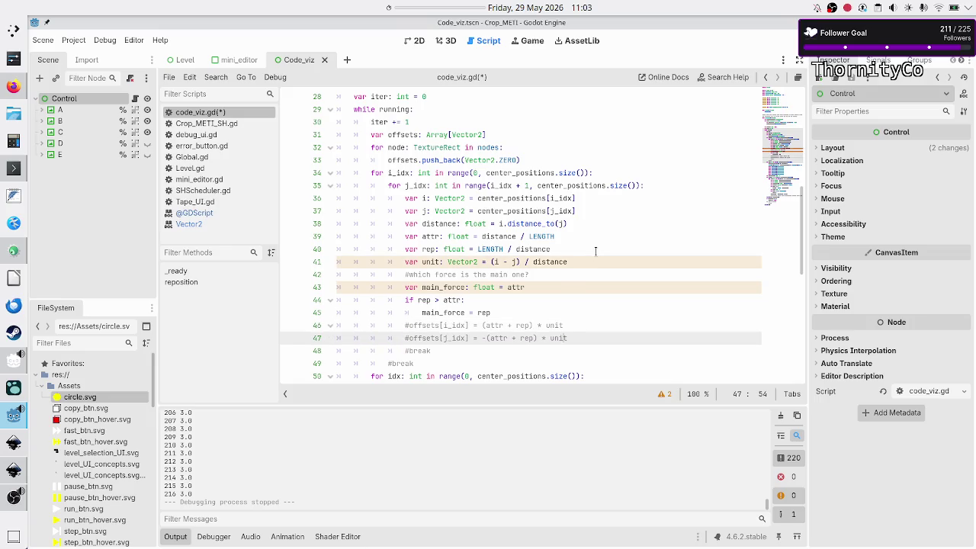
{"action": "key", "text": "Up"}
{"action": "key", "text": "Home"}
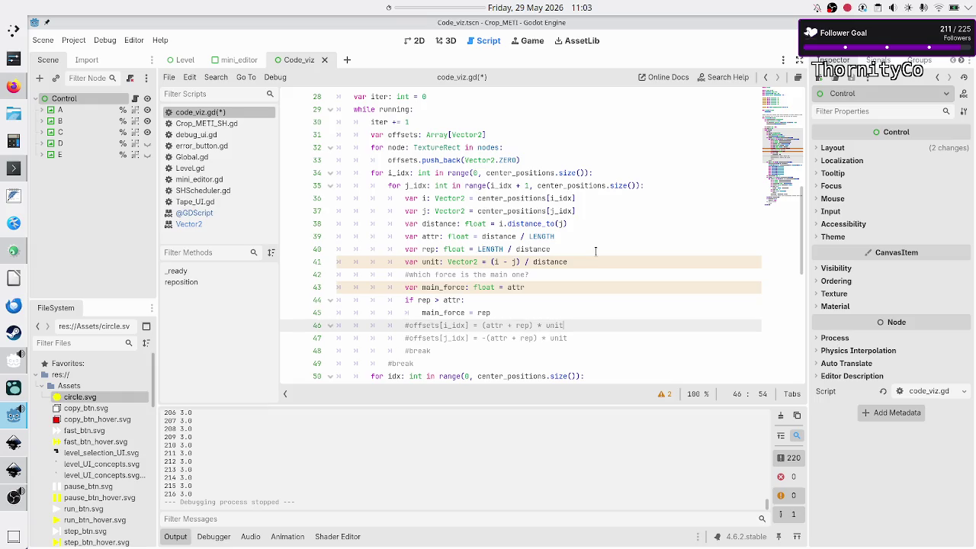
{"action": "key", "text": "shift+Down"}
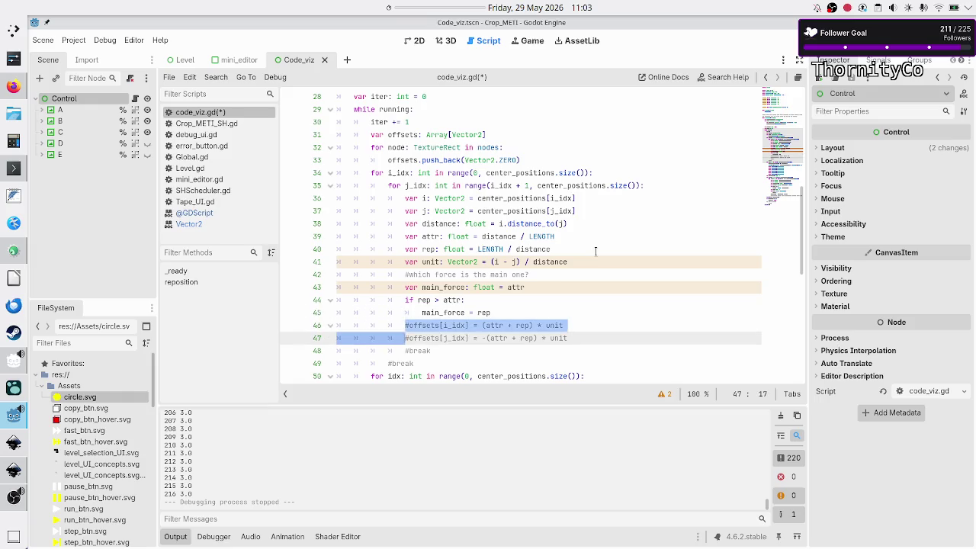
{"action": "key", "text": "shift+End"}
{"action": "key", "text": "ctrl+c"}
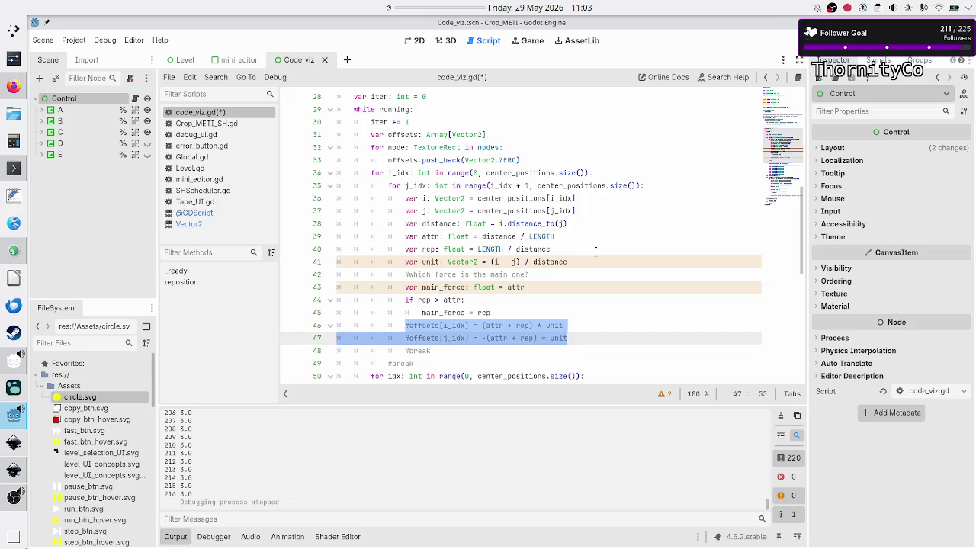
{"action": "key", "text": "Right"}
{"action": "key", "text": "Return"}
{"action": "key", "text": "ctrl+v"}
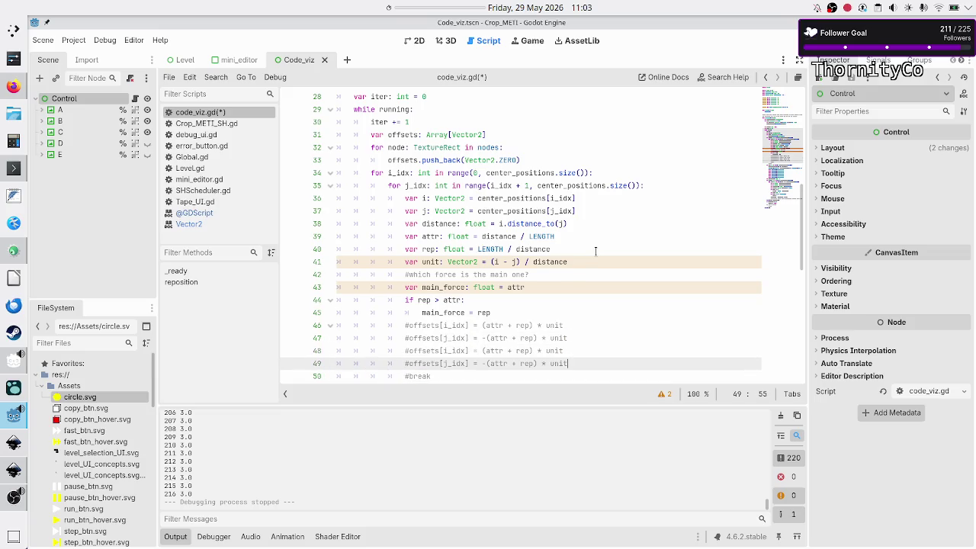
{"action": "key", "text": "Up"}
{"action": "key", "text": "Home"}
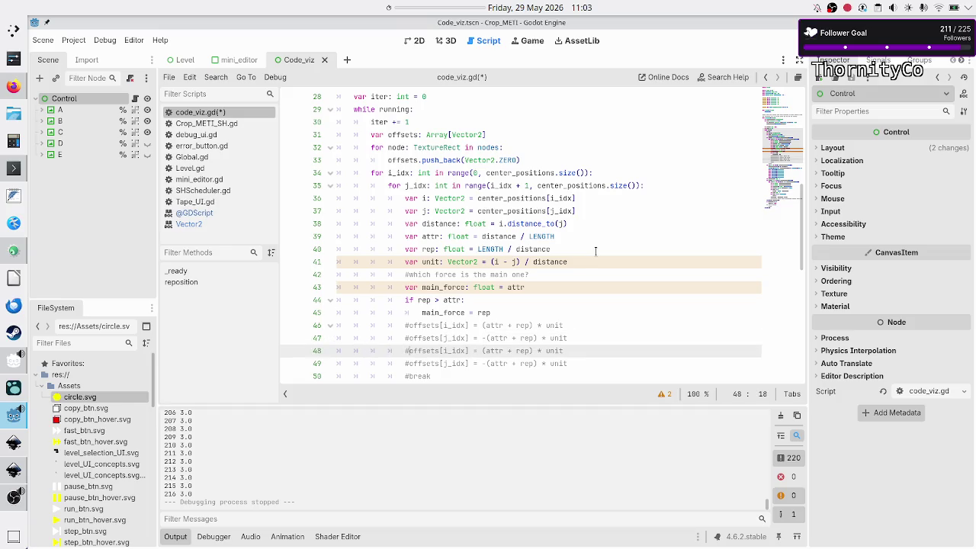
Uncomment the pasted lines and replace (attr + rep) with main_force in both.
{"action": "key", "text": "shift+Down"}
{"action": "key", "text": "ctrl+k"}
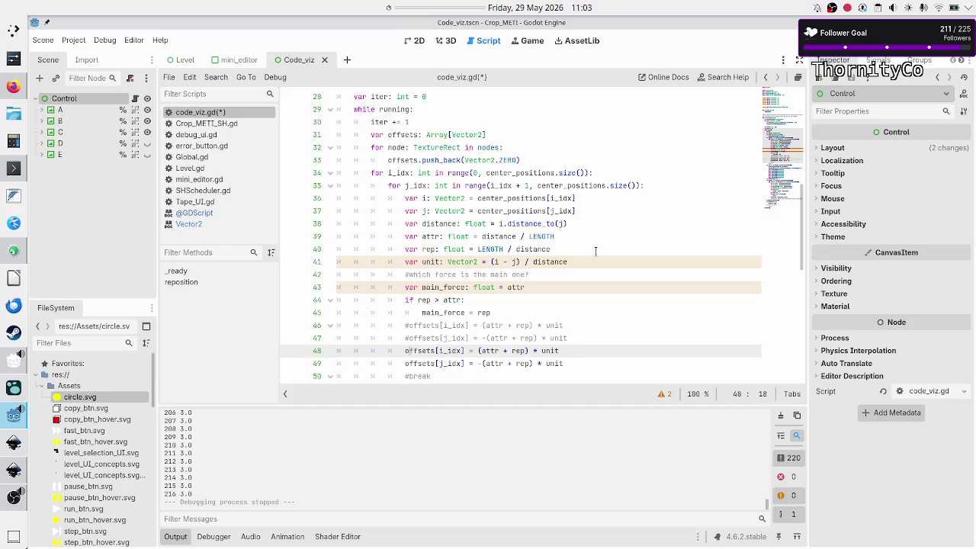
{"action": "key", "text": "ctrl+Right"}
{"action": "key", "text": "ctrl+Right"}
{"action": "key", "text": "ctrl+Right"}
{"action": "key", "text": "BackSpace"}
{"action": "key", "text": "BackSpace"}
{"action": "key", "text": "BackSpace"}
{"action": "type", "text": "main_fo"}
{"action": "key", "text": "Return"}
{"action": "key", "text": "Down"}
{"action": "key", "text": "BackSpace"}
{"action": "key", "text": "BackSpace"}
{"action": "key", "text": "BackSpace"}
{"action": "key", "text": "BackSpace"}
{"action": "type", "text": "main_fo"}
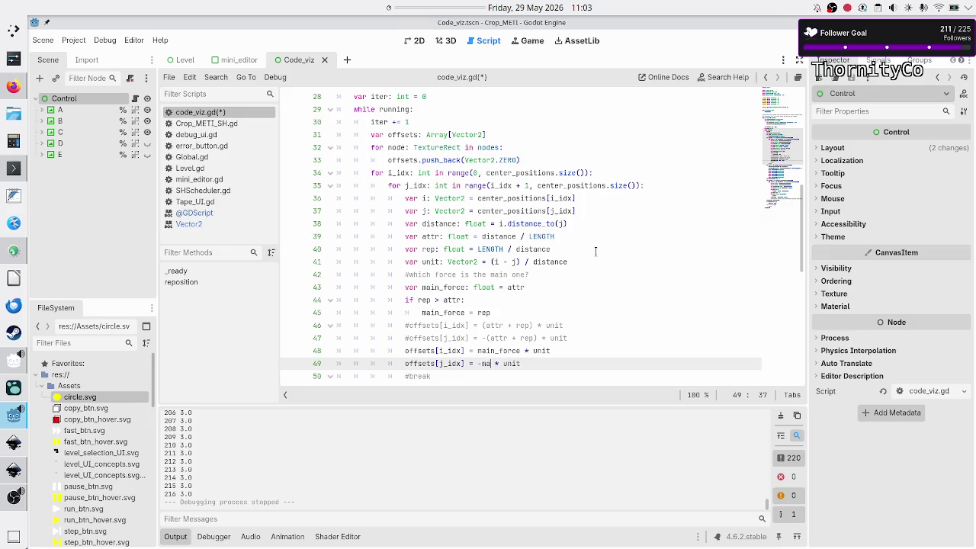
{"action": "key", "text": "Return"}
Save the script, test-run the scene, and close the game window.
{"action": "key", "text": "ctrl+s"}
{"action": "key", "text": "F5"}
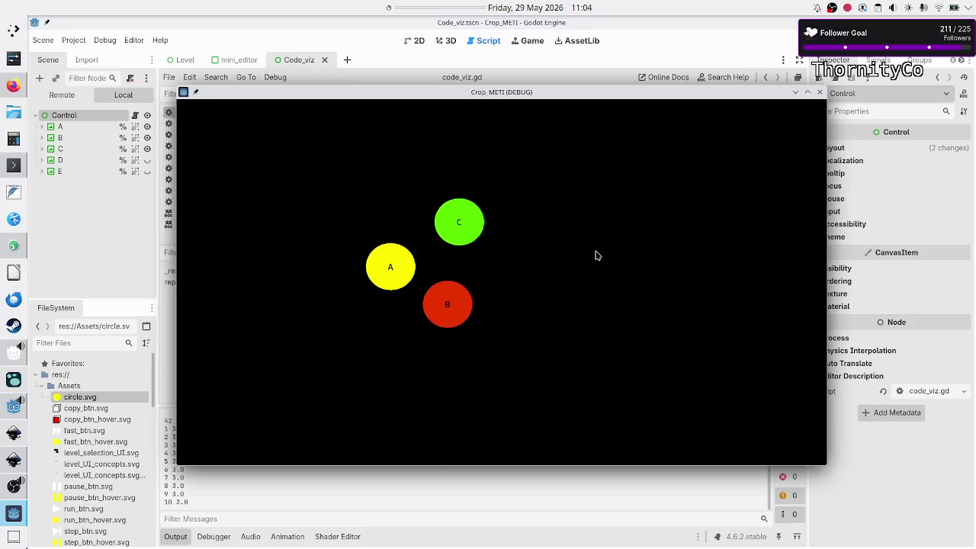
{"action": "left_click", "coordinate": [821, 92]}
Begin rewriting the main_force initial value as '1/' attr.
{"action": "left_click", "coordinate": [575, 341]}
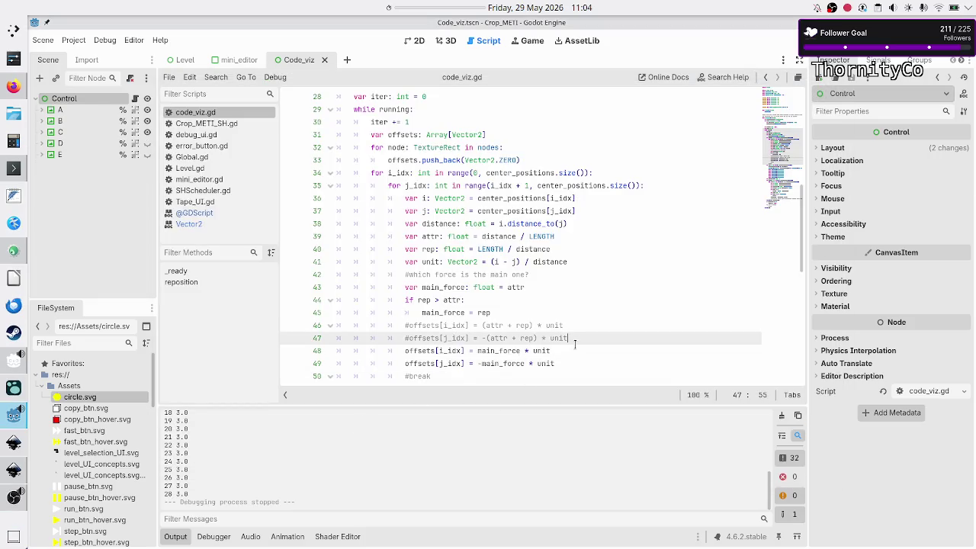
{"action": "key", "text": "Up"}
{"action": "key", "text": "Up"}
{"action": "key", "text": "Up"}
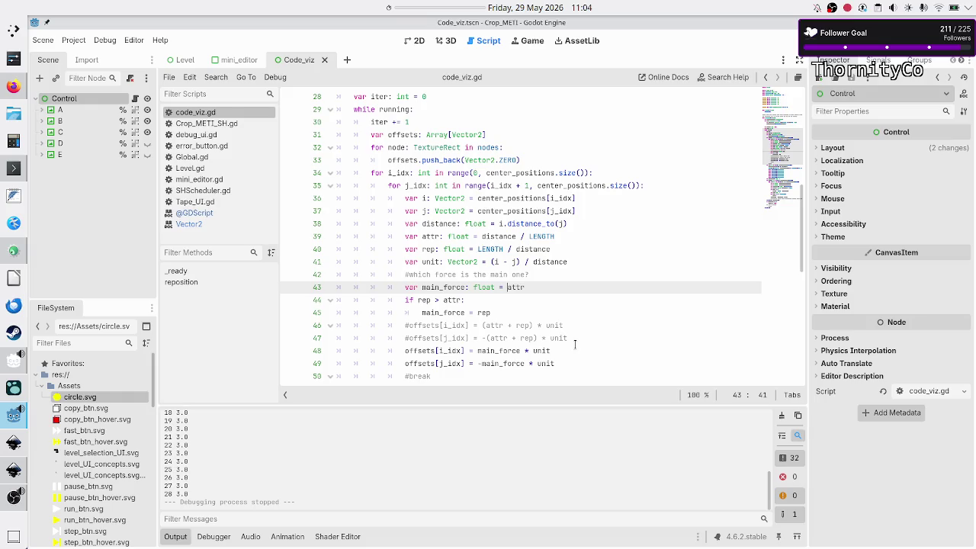
{"action": "type", "text": "1"}
{"action": "type", "text": "/"}
Complete the main_force declaration as 1 / attr.
{"action": "key", "text": "Left"}
{"action": "left_click", "coordinate": [548, 351]}
Highlight the uses of unit, (i - j) and distance around line 41.
{"action": "double_click", "coordinate": [549, 350]}
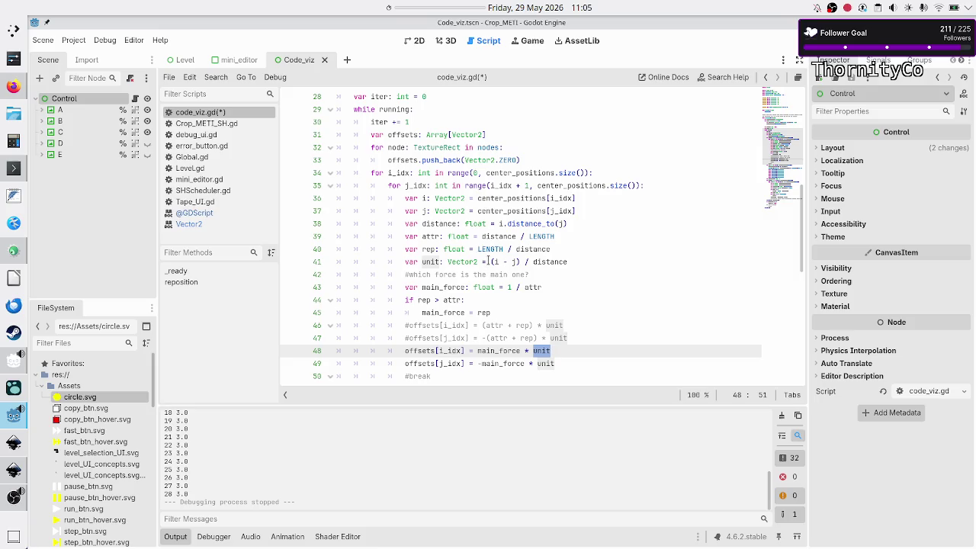
{"action": "left_click_drag", "start_coordinate": [489, 262], "coordinate": [521, 262]}
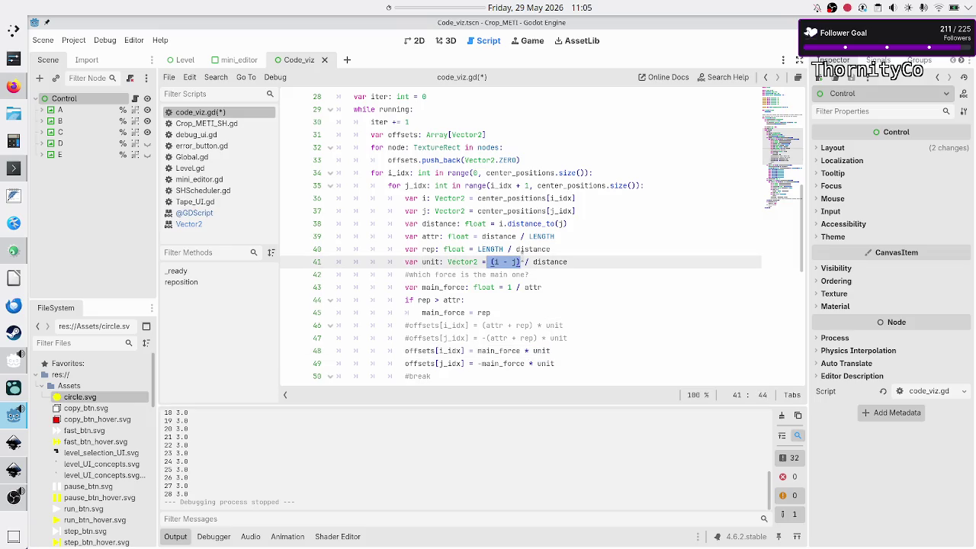
{"action": "mouse_move", "coordinate": [494, 261]}
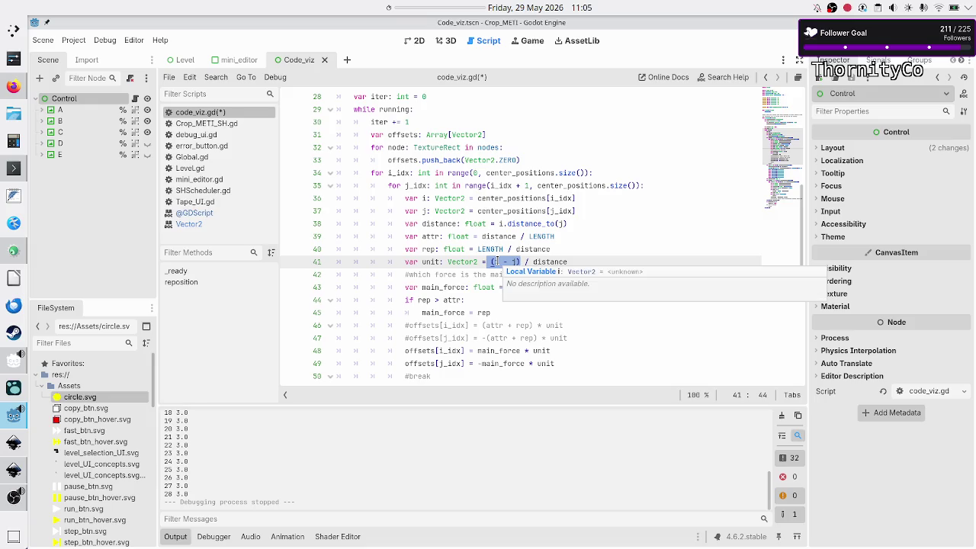
{"action": "double_click", "coordinate": [564, 261]}
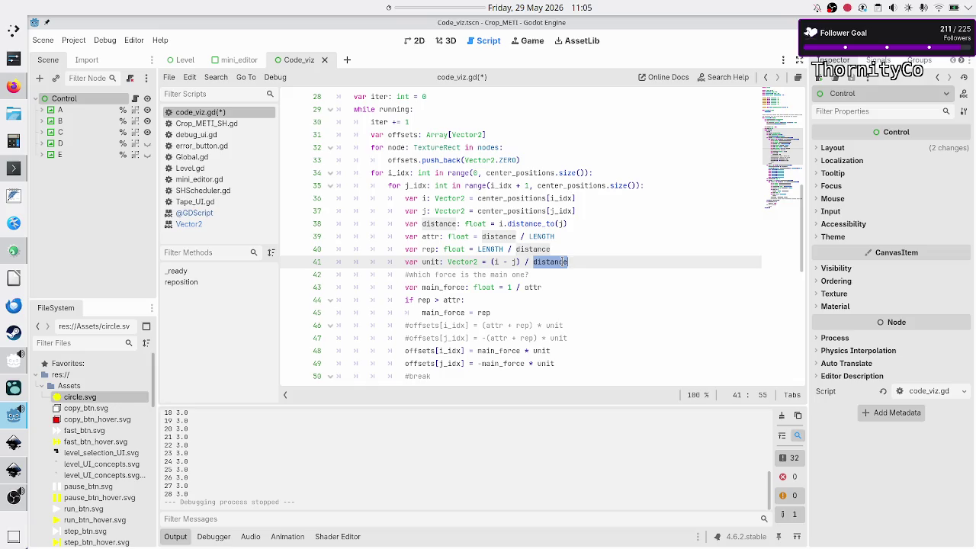
{"action": "left_click", "coordinate": [570, 262]}
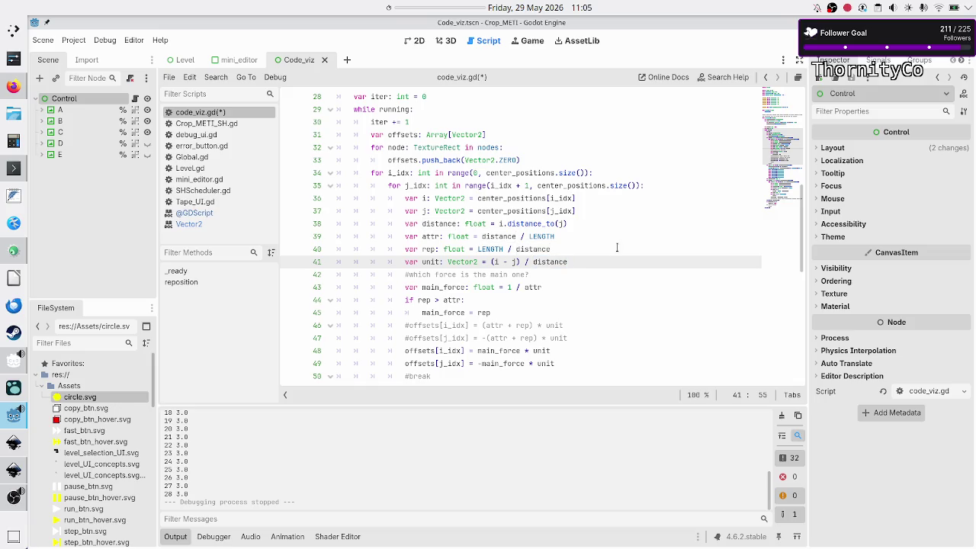
Switch line 38 to i.distance_squared_to(j) and rerun the scene with F6.
{"action": "left_click", "coordinate": [568, 223]}
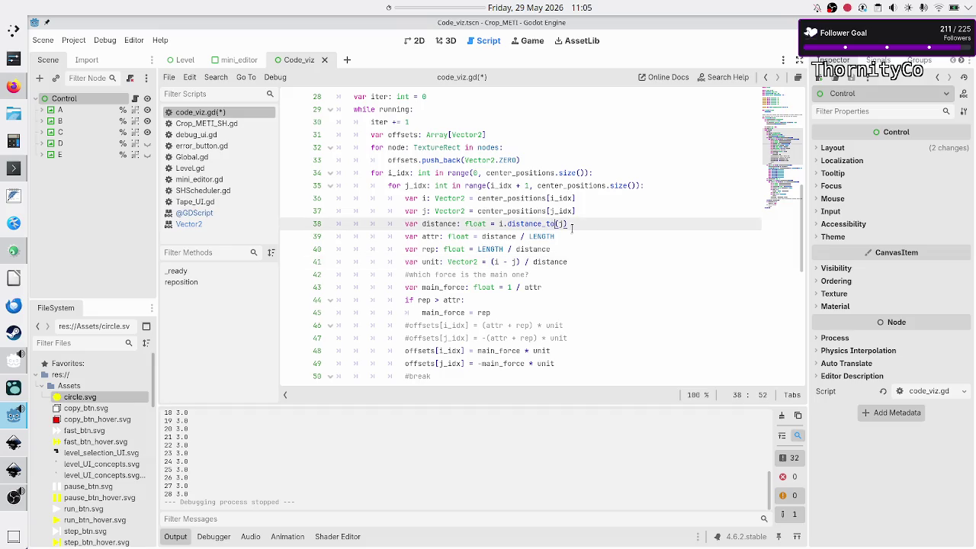
{"action": "key", "text": "BackSpace"}
{"action": "key", "text": "BackSpace"}
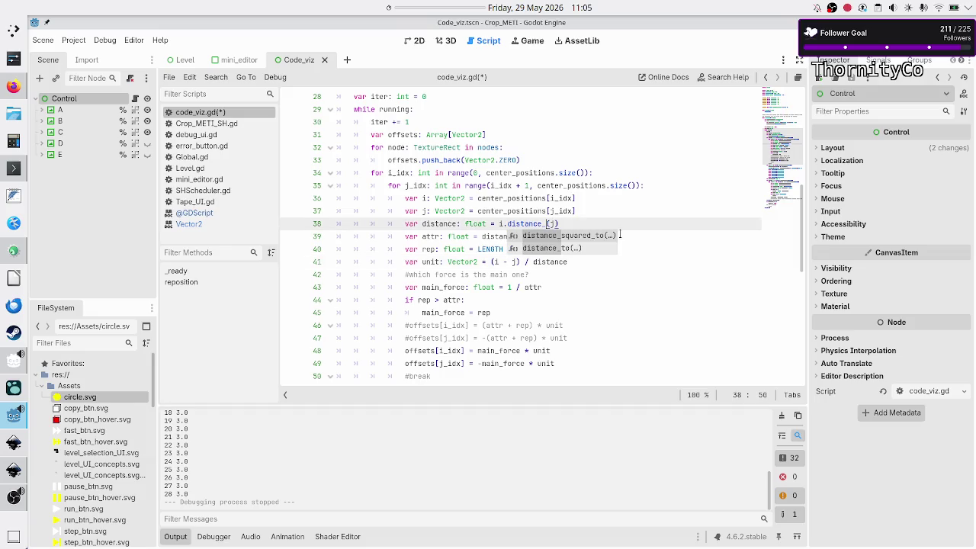
{"action": "key", "text": "Return"}
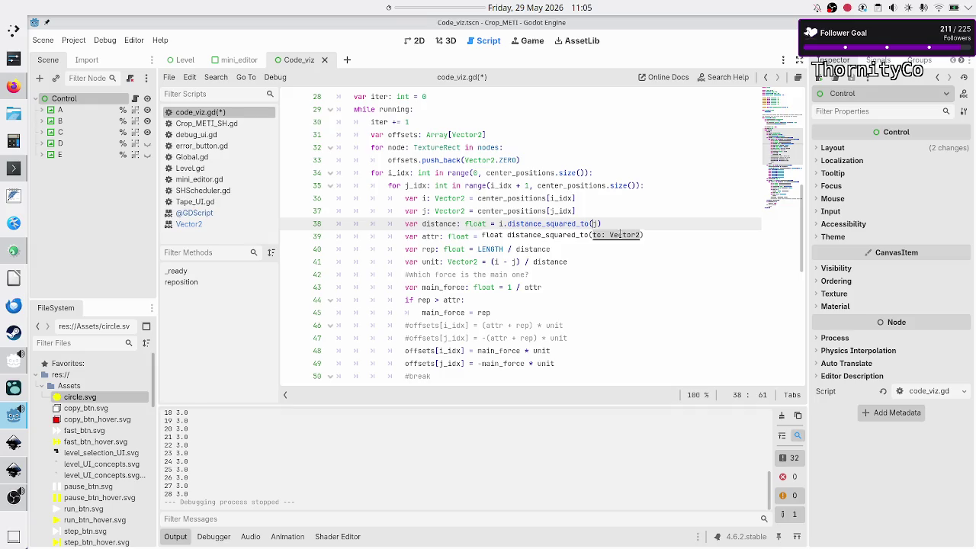
{"action": "key", "text": "Down"}
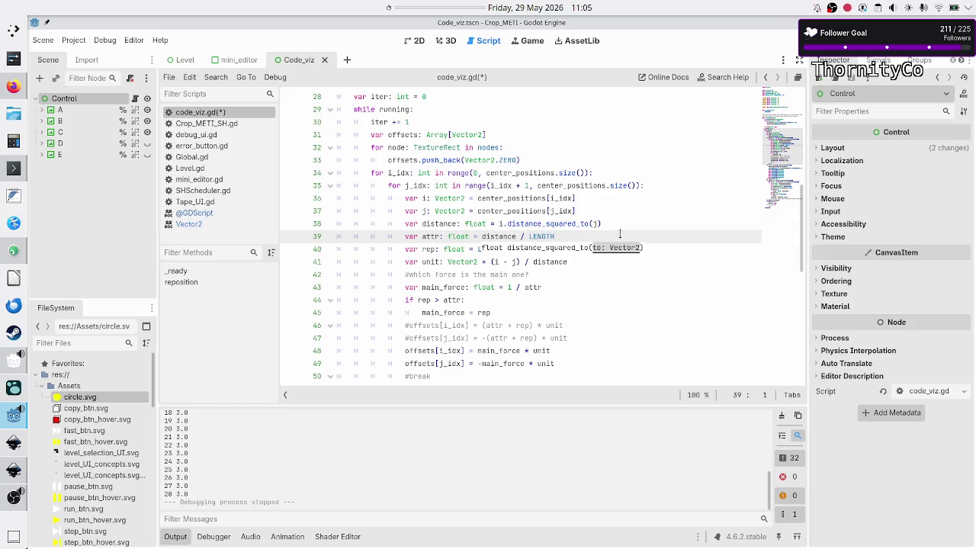
{"action": "key", "text": "F6"}
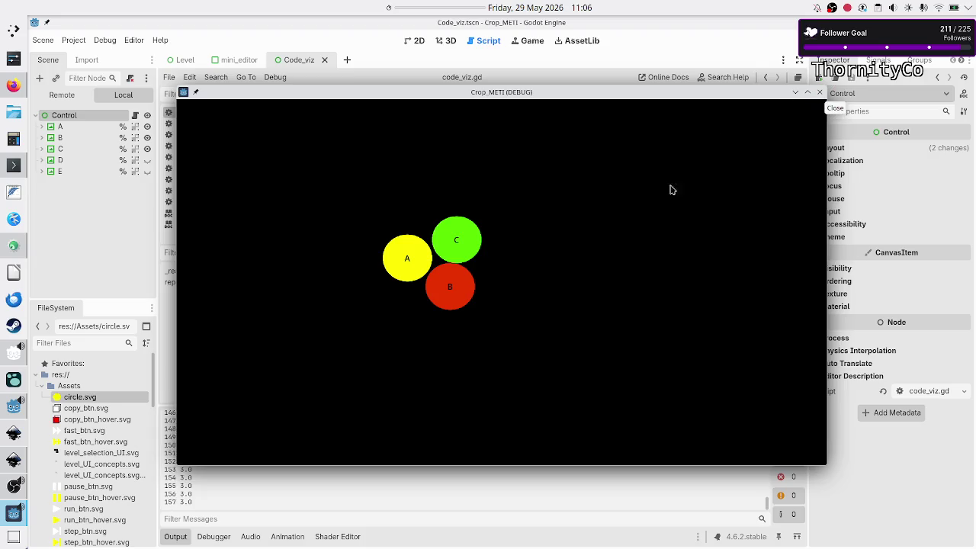
Close the game, delete '1 /' so main_force equals attr, and rerun with F6.
{"action": "key", "text": "alt+F4"}
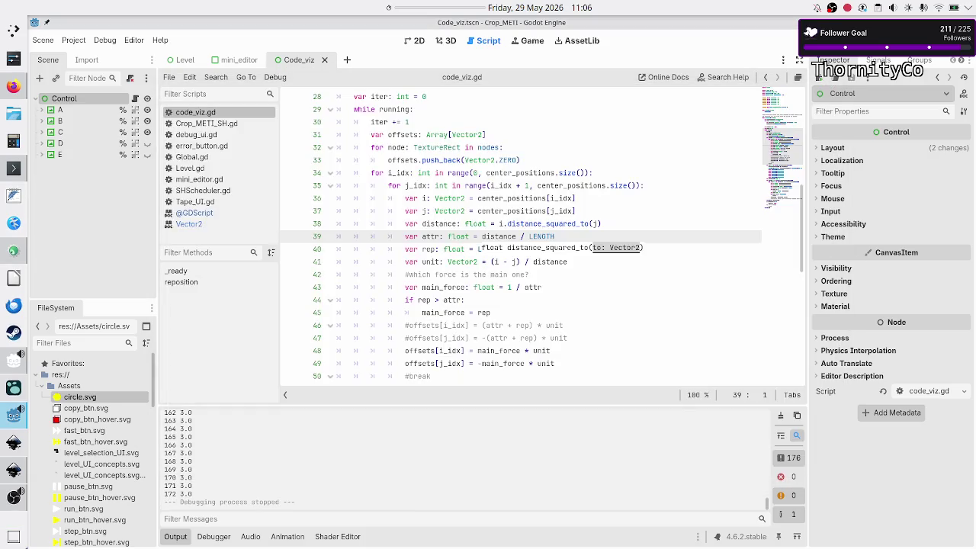
{"action": "left_click", "coordinate": [616, 223]}
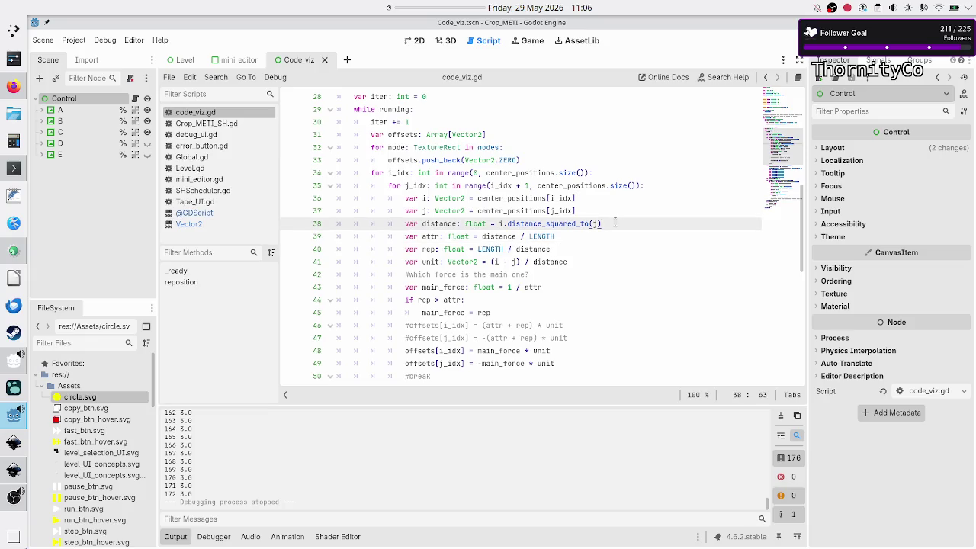
{"action": "key", "text": "Down"}
{"action": "key", "text": "Down"}
{"action": "key", "text": "Down"}
{"action": "key", "text": "Home"}
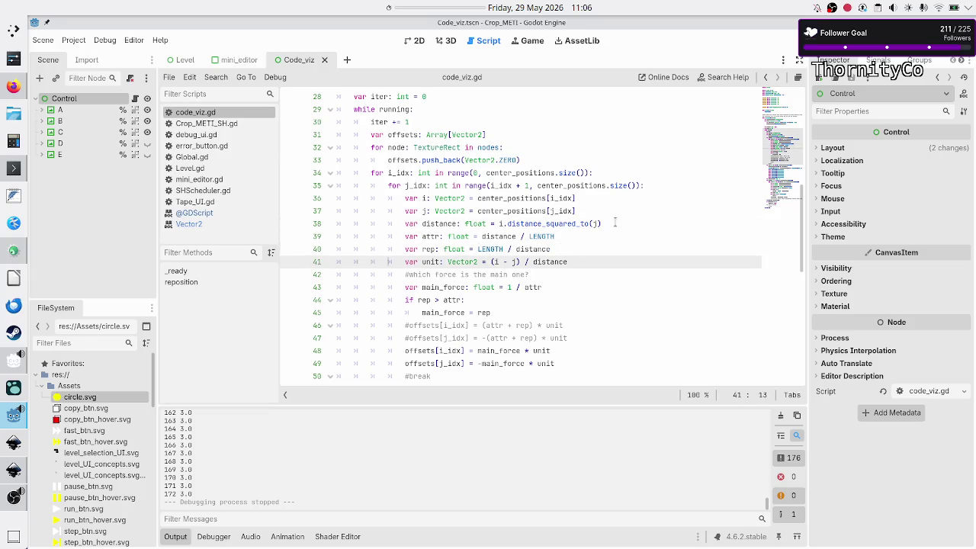
{"action": "key", "text": "Down"}
{"action": "key", "text": "Down"}
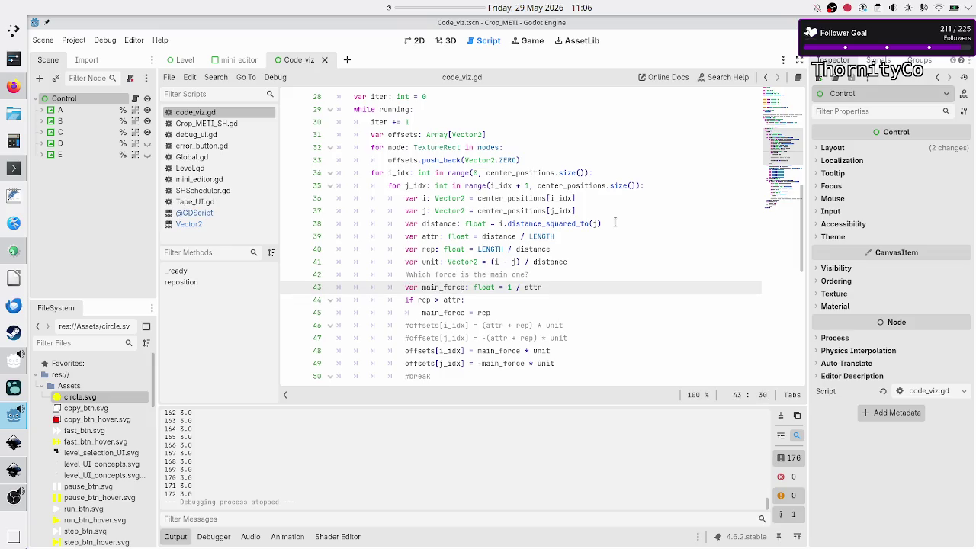
{"action": "key", "text": "BackSpace"}
{"action": "key", "text": "BackSpace"}
{"action": "key", "text": "BackSpace"}
{"action": "key", "text": "ctrl+space"}
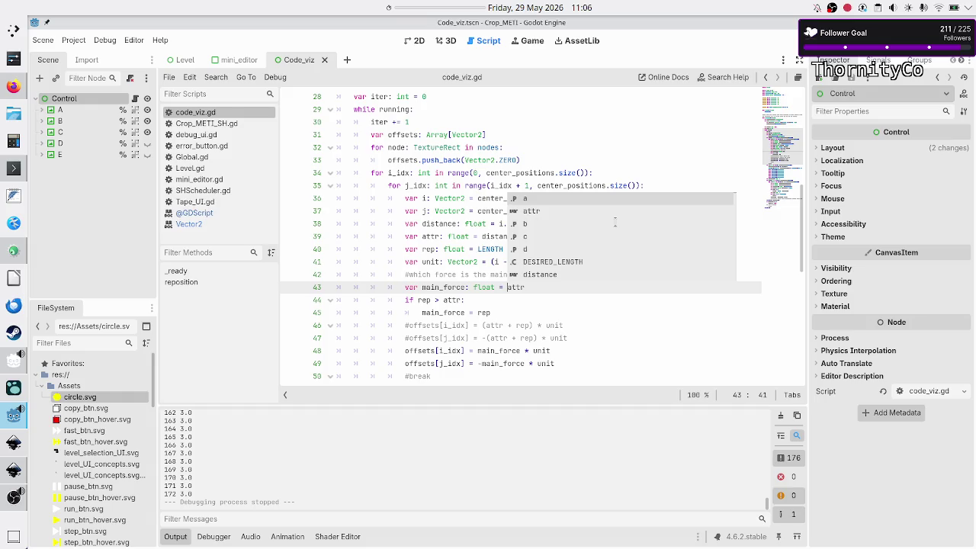
{"action": "key", "text": "Escape"}
{"action": "key", "text": "F6"}
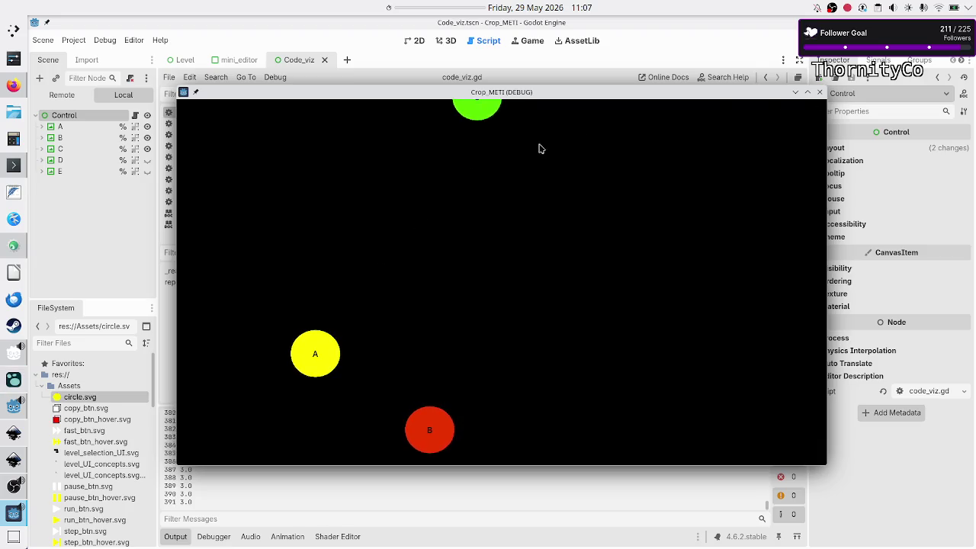
Close the Crop_METI game window once the circles drift apart, ending at log 407.
{"action": "left_click", "coordinate": [820, 91]}
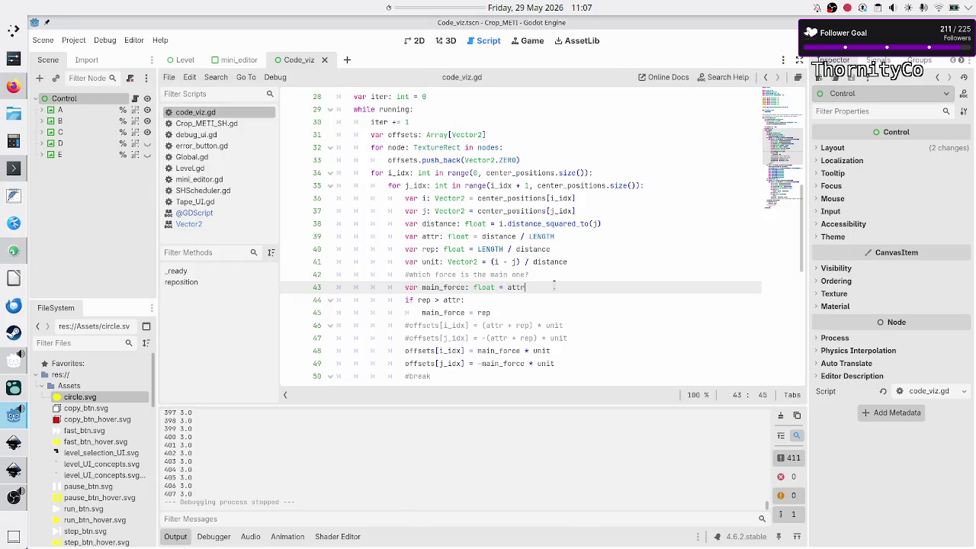
Review the total_error check on line 76 and rerun Code_viz with F6.
{"action": "scroll", "coordinate": [244, 466], "scroll_direction": "up", "scroll_amount": 10}
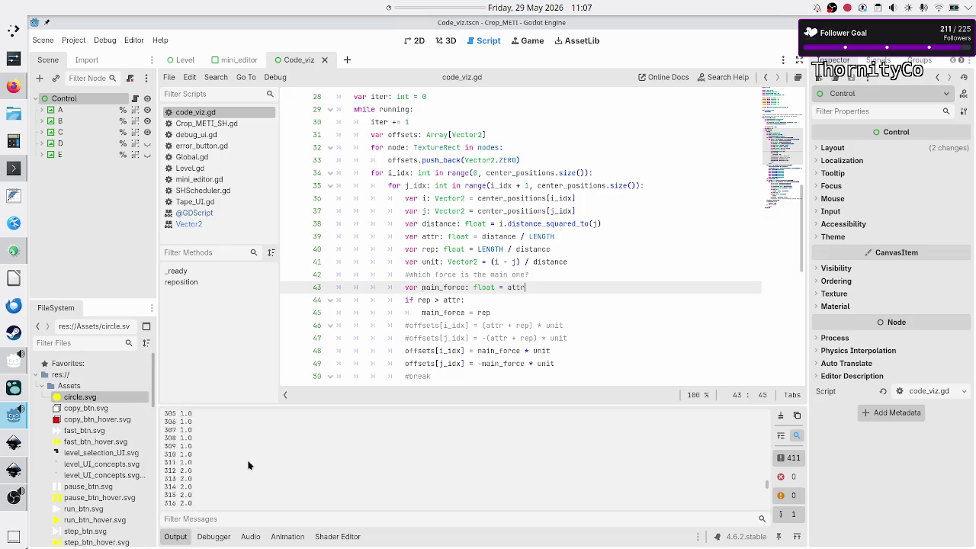
{"action": "scroll", "coordinate": [248, 465], "scroll_direction": "up", "scroll_amount": 1}
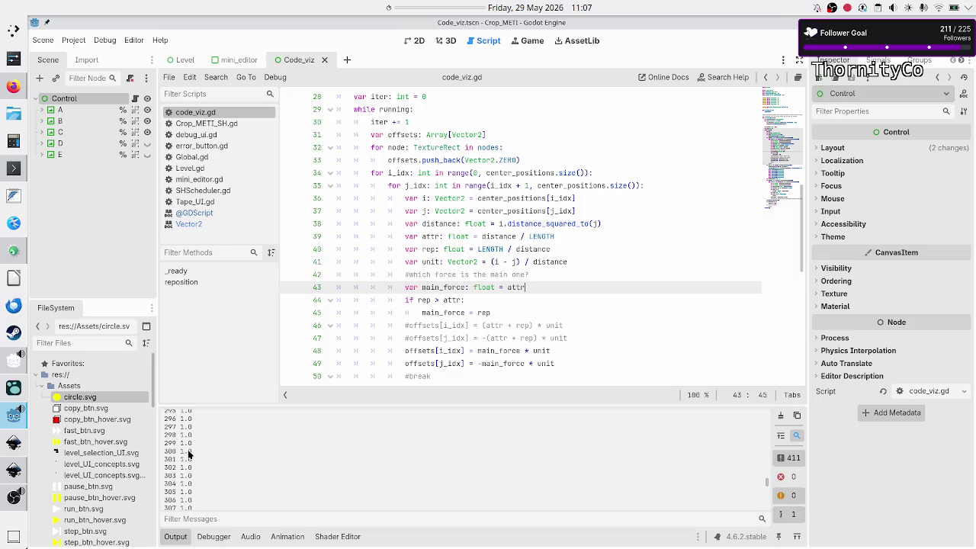
{"action": "scroll", "coordinate": [592, 270], "scroll_direction": "down", "scroll_amount": 10}
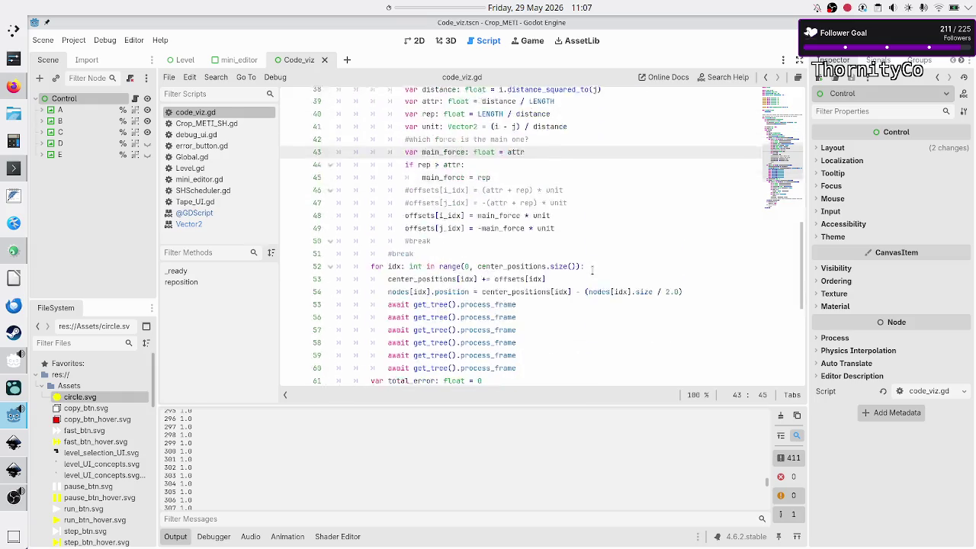
{"action": "left_click", "coordinate": [473, 313]}
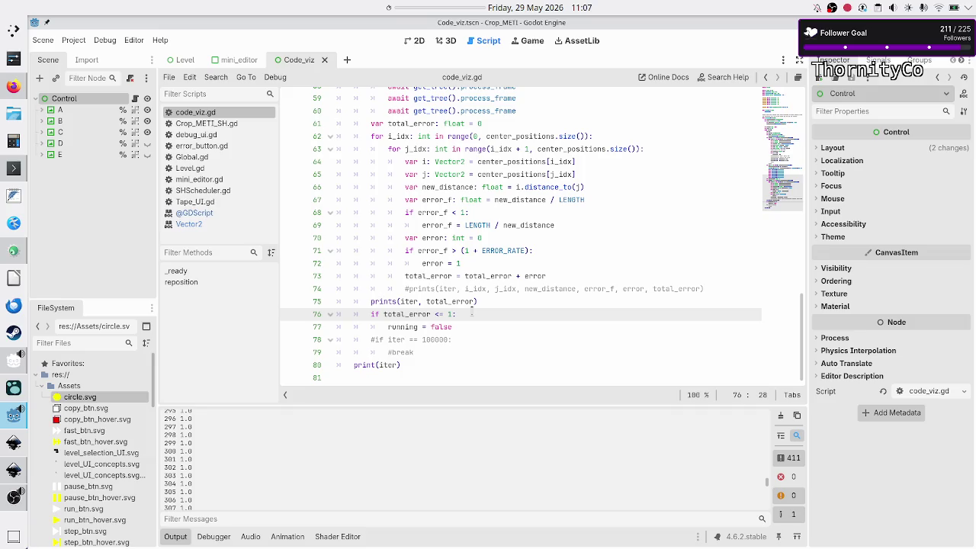
{"action": "key", "text": "F6"}
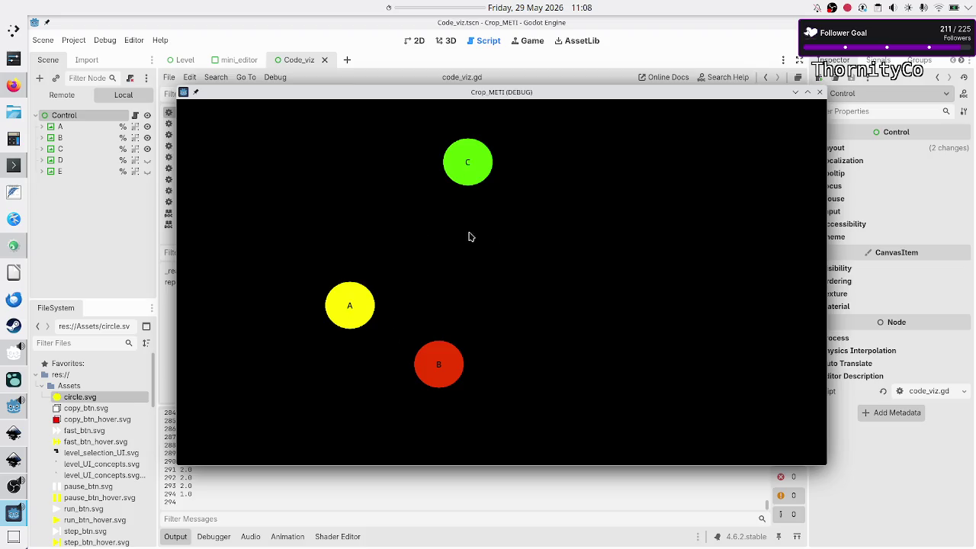
Stop the running Code_viz game and return to the code_viz.gd script.
{"action": "left_click", "coordinate": [419, 48]}
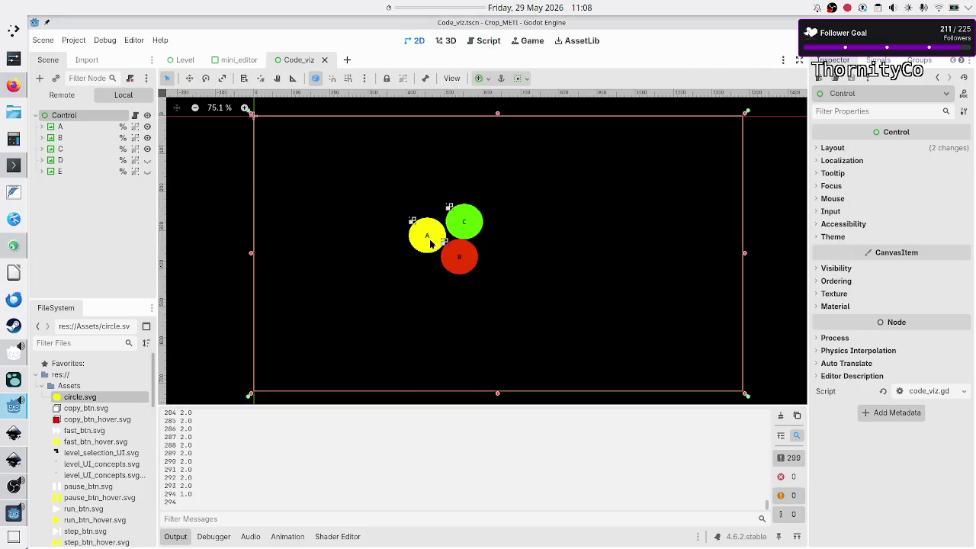
{"action": "key", "text": "alt+Tab"}
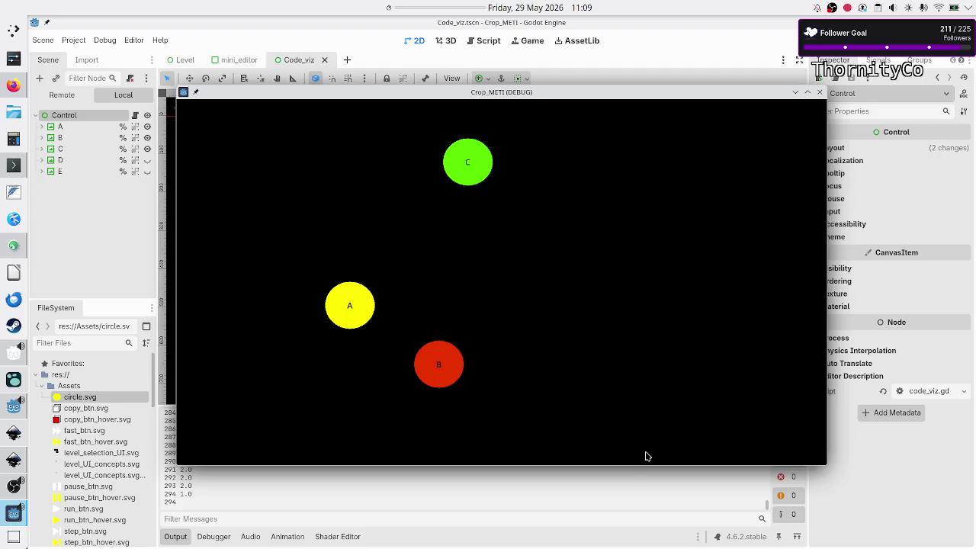
{"action": "left_click", "coordinate": [821, 93]}
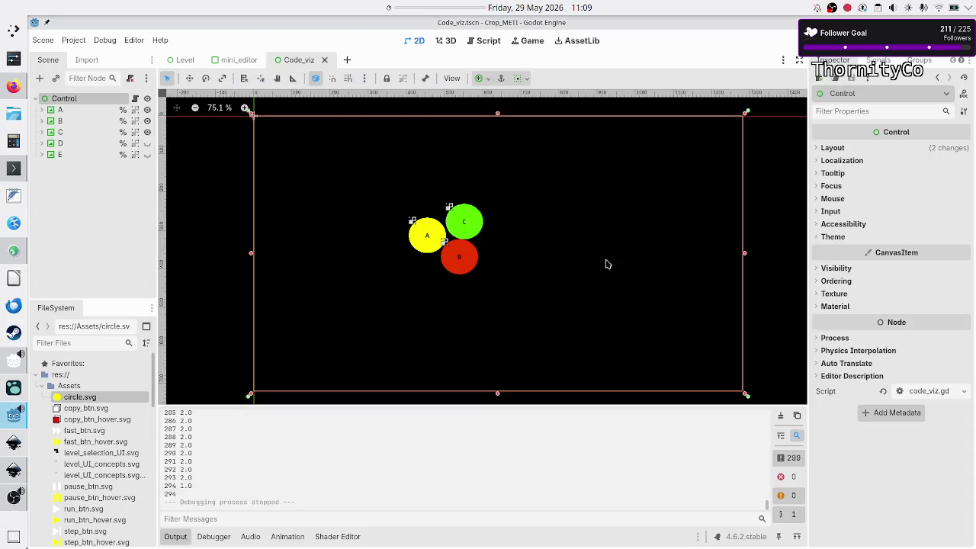
{"action": "left_click", "coordinate": [480, 41]}
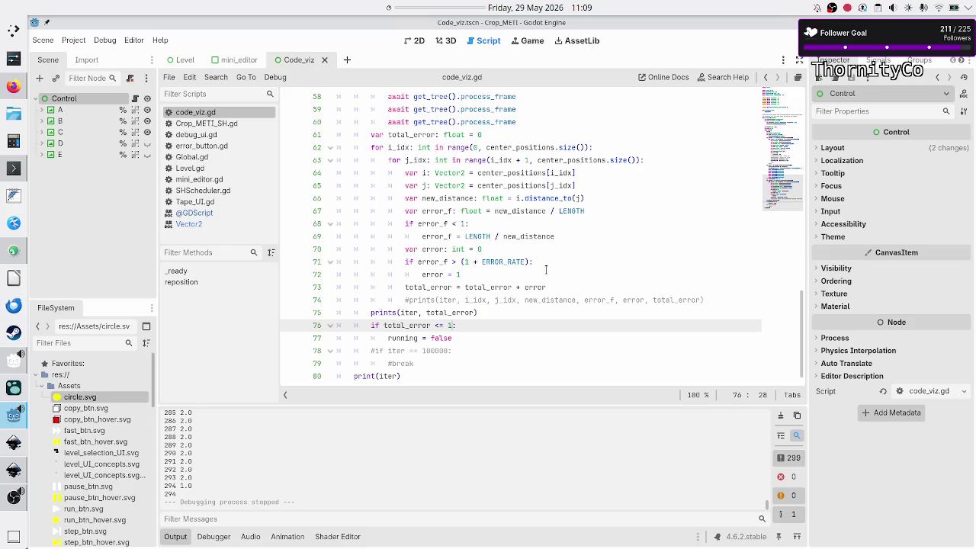
Locate the circle position-update lines of the reposition loop in code_viz.gd.
{"action": "scroll", "coordinate": [547, 269], "scroll_direction": "up", "scroll_amount": 2}
{"action": "scroll", "coordinate": [546, 269], "scroll_direction": "up", "scroll_amount": 5}
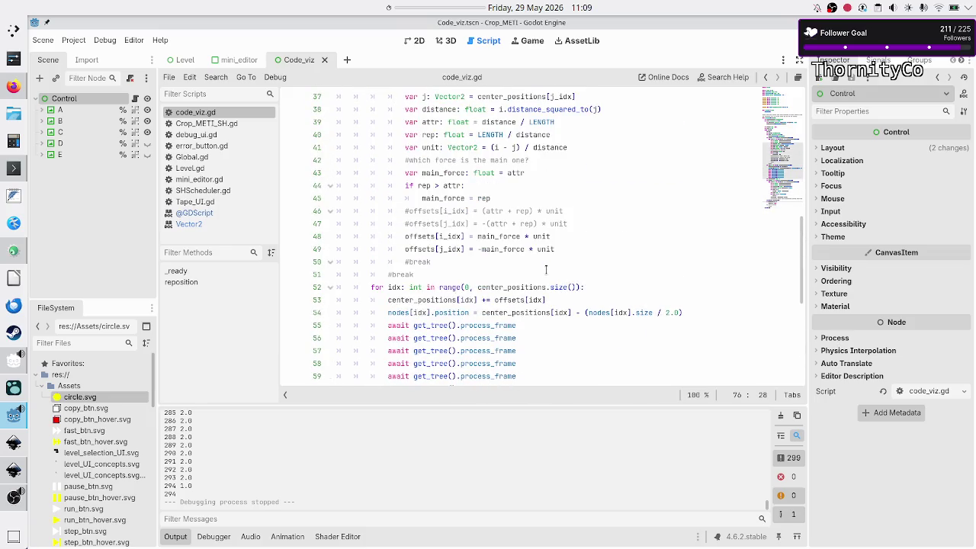
{"action": "mouse_move", "coordinate": [565, 245]}
{"action": "left_mouse_down"}
{"action": "mouse_move", "coordinate": [396, 211]}
{"action": "mouse_move", "coordinate": [423, 197]}
{"action": "left_mouse_up"}
{"action": "scroll", "coordinate": [468, 257], "scroll_direction": "down", "scroll_amount": 5}
{"action": "scroll", "coordinate": [468, 257], "scroll_direction": "down", "scroll_amount": 1}
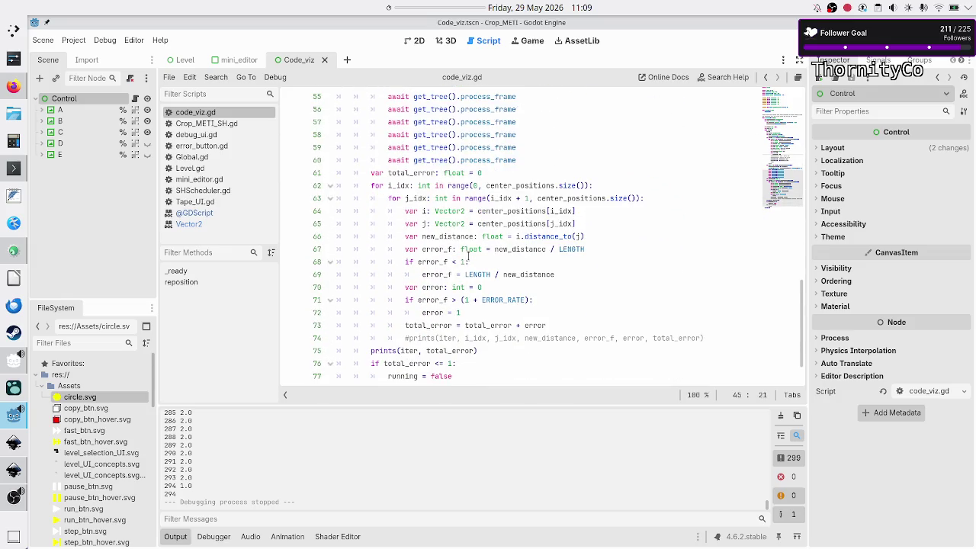
{"action": "scroll", "coordinate": [468, 257], "scroll_direction": "down", "scroll_amount": 1}
{"action": "scroll", "coordinate": [468, 257], "scroll_direction": "up", "scroll_amount": 10}
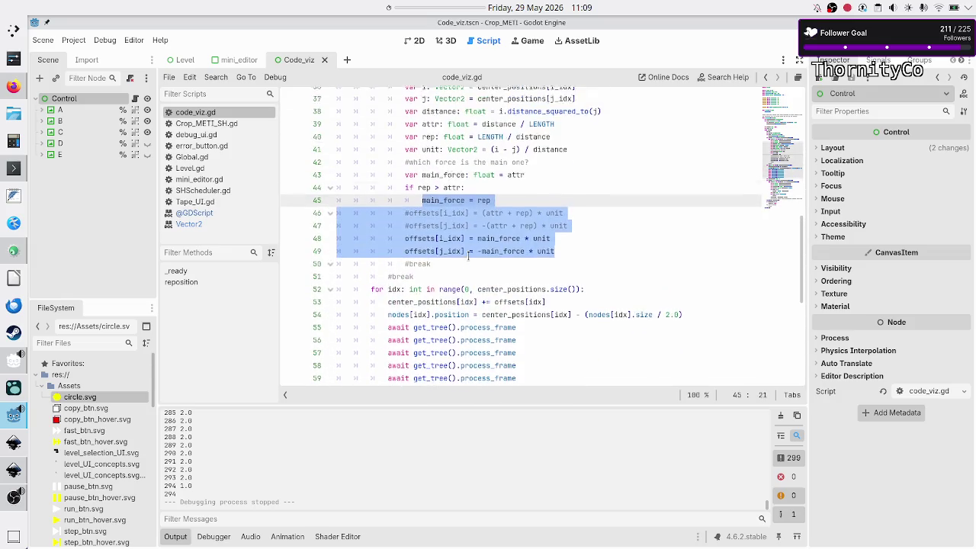
{"action": "scroll", "coordinate": [468, 257], "scroll_direction": "down", "scroll_amount": 4}
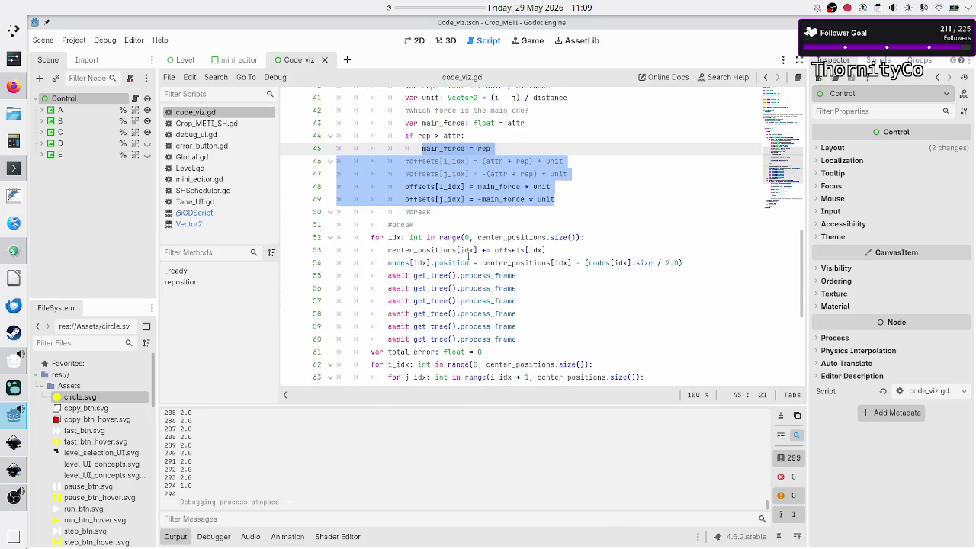
{"action": "mouse_move", "coordinate": [398, 262]}
{"action": "left_mouse_down"}
{"action": "mouse_move", "coordinate": [557, 263]}
{"action": "mouse_move", "coordinate": [486, 237]}
{"action": "left_mouse_up"}
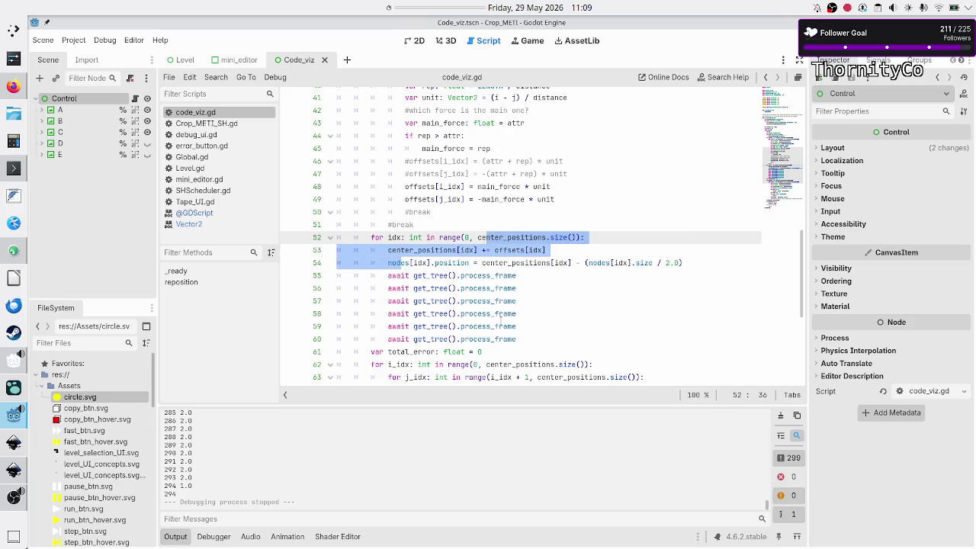
{"action": "left_click", "coordinate": [537, 306]}
Delete the extra await process_frame lines 58–60 and relaunch the scene with F6.
{"action": "scroll", "coordinate": [537, 305], "scroll_direction": "up", "scroll_amount": 7}
{"action": "scroll", "coordinate": [537, 306], "scroll_direction": "down", "scroll_amount": 8}
{"action": "scroll", "coordinate": [538, 306], "scroll_direction": "down", "scroll_amount": 4}
{"action": "key", "text": "Down"}
{"action": "key", "text": "Home"}
{"action": "key", "text": "shift+Down"}
{"action": "key", "text": "shift+Down"}
{"action": "key", "text": "shift+Down"}
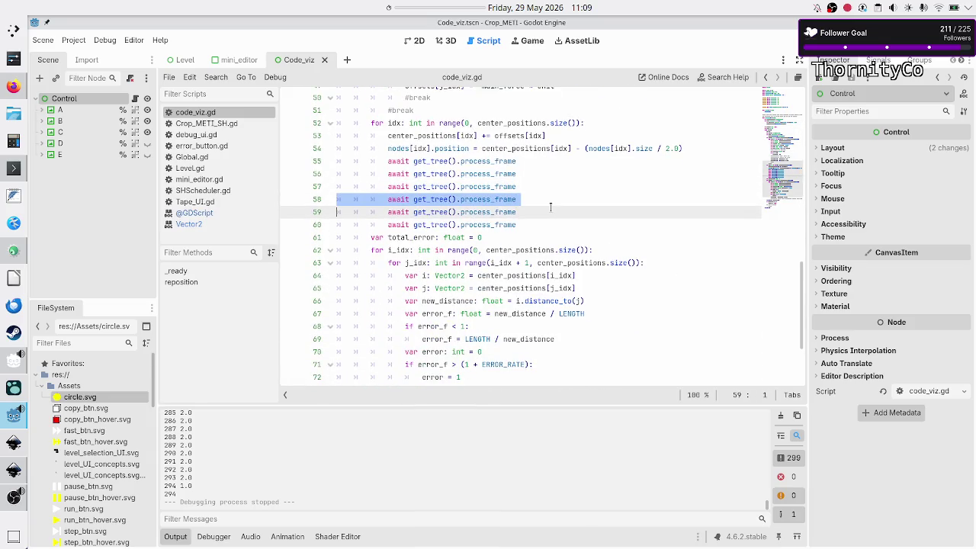
{"action": "key", "text": "BackSpace"}
{"action": "key", "text": "Left"}
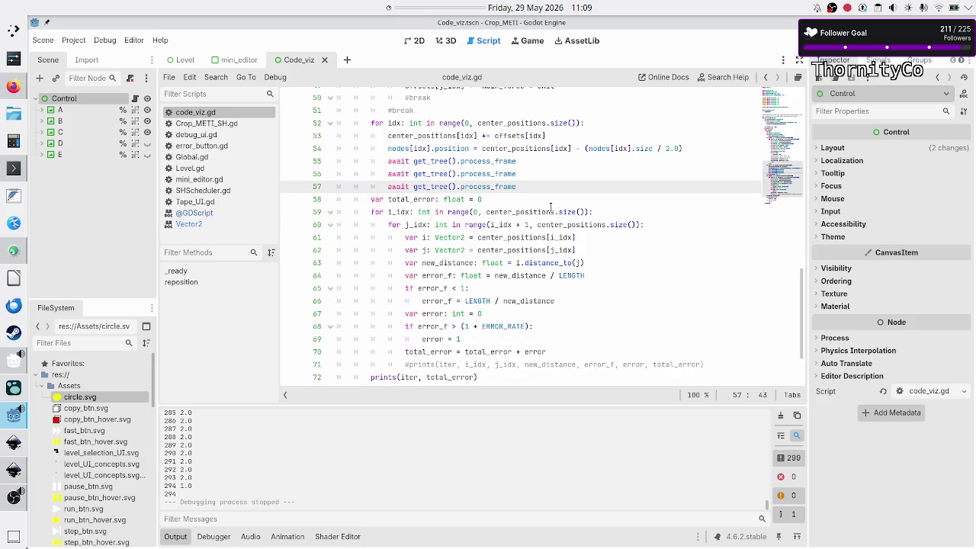
{"action": "key", "text": "F6"}
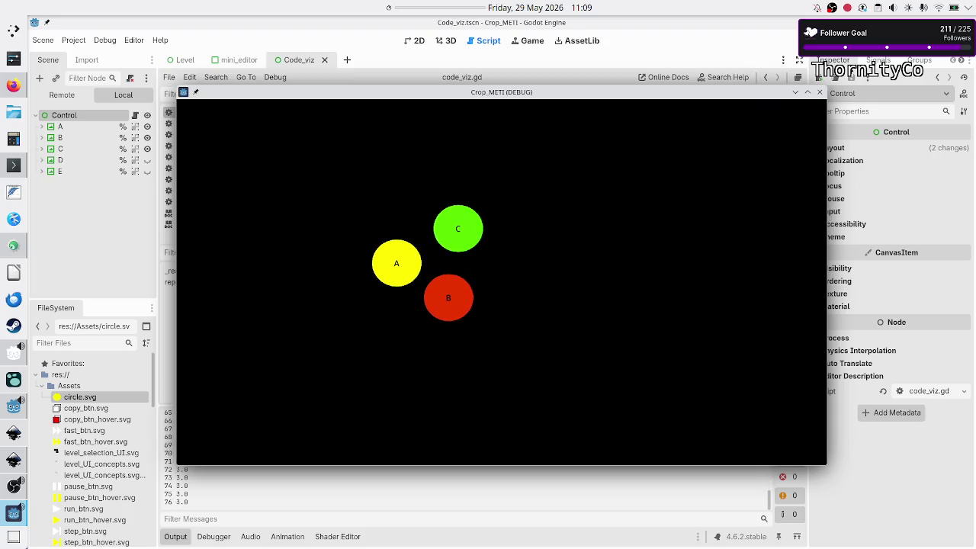
Close the test run, delete await line 57, and rerun the scene with F6.
{"action": "left_click", "coordinate": [820, 92]}
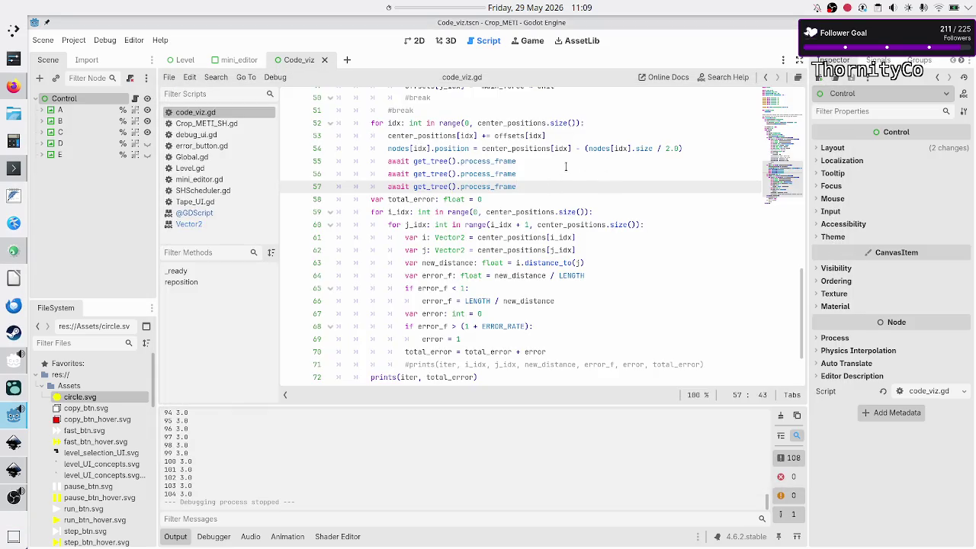
{"action": "key", "text": "Up"}
{"action": "key", "text": "Up"}
{"action": "key", "text": "Down"}
{"action": "key", "text": "Down"}
{"action": "key", "text": "Home"}
{"action": "key", "text": "shift+Down"}
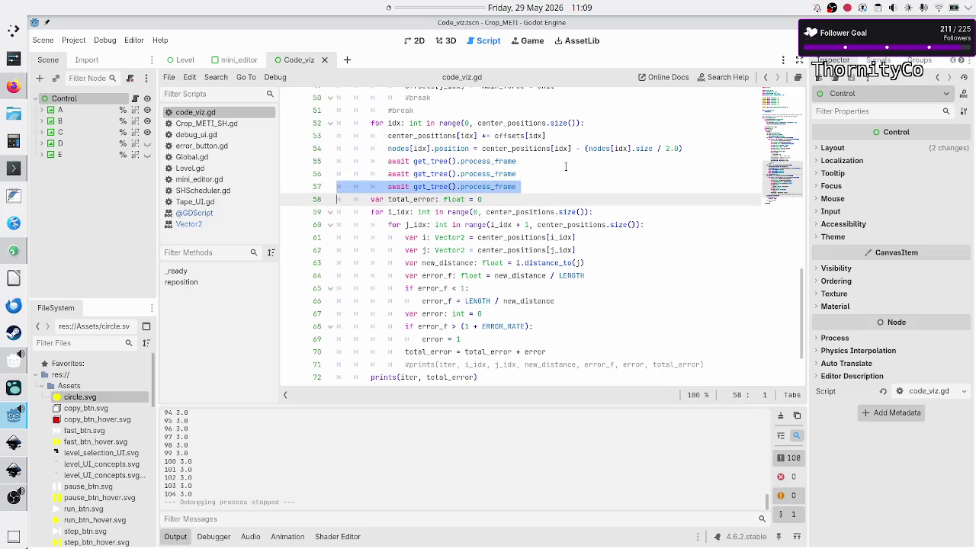
{"action": "key", "text": "ctrl+shift+k"}
{"action": "key", "text": "F6"}
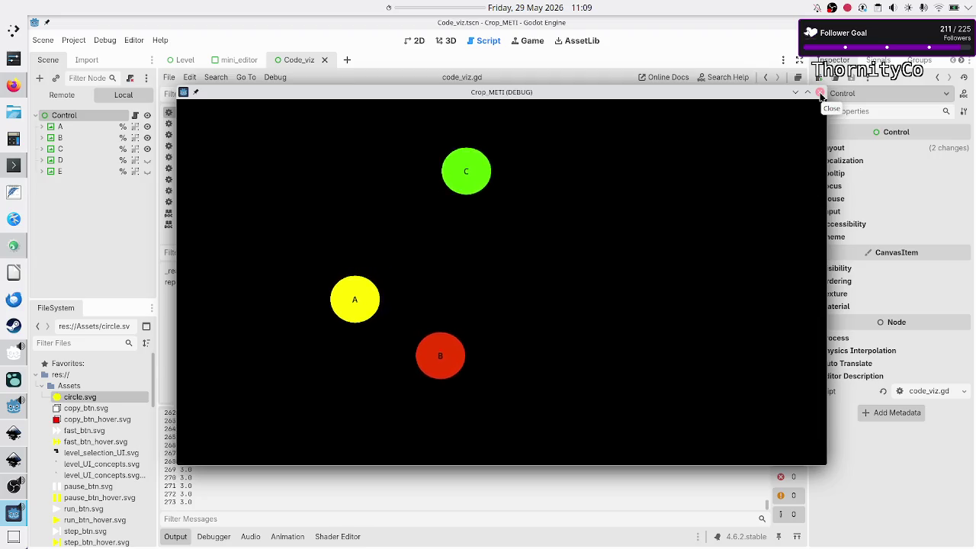
Delete await line 56, rerun the scene with F5, and close the game.
{"action": "left_click", "coordinate": [821, 93]}
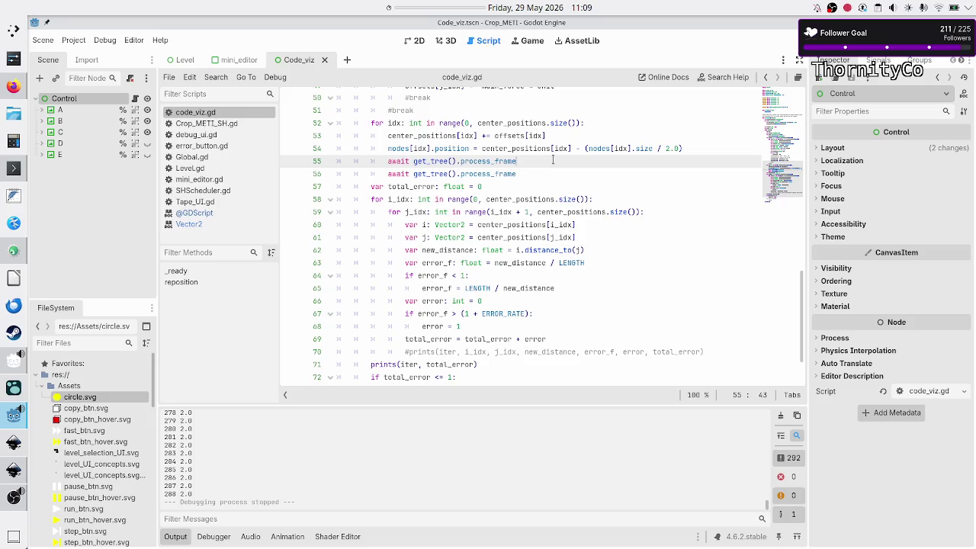
{"action": "key", "text": "shift+Home"}
{"action": "key", "text": "shift+Home"}
{"action": "key", "text": "BackSpace"}
{"action": "key", "text": "BackSpace"}
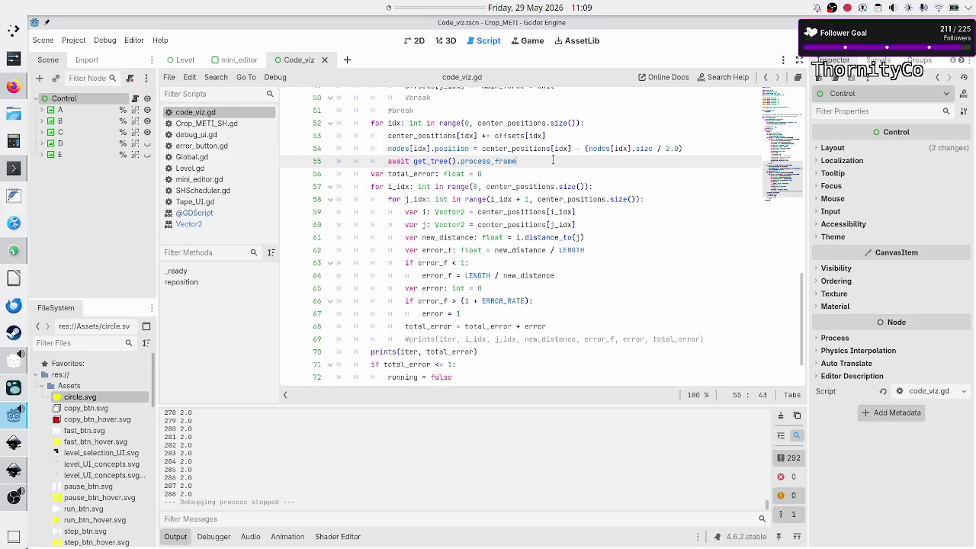
{"action": "key", "text": "F5"}
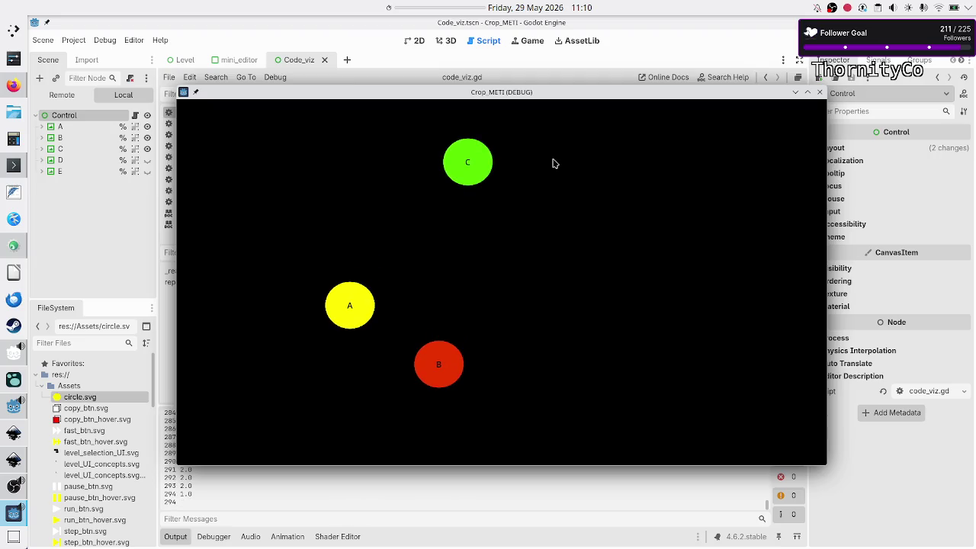
{"action": "left_click", "coordinate": [821, 95]}
{"action": "scroll", "coordinate": [544, 157], "scroll_direction": "up", "scroll_amount": 6}
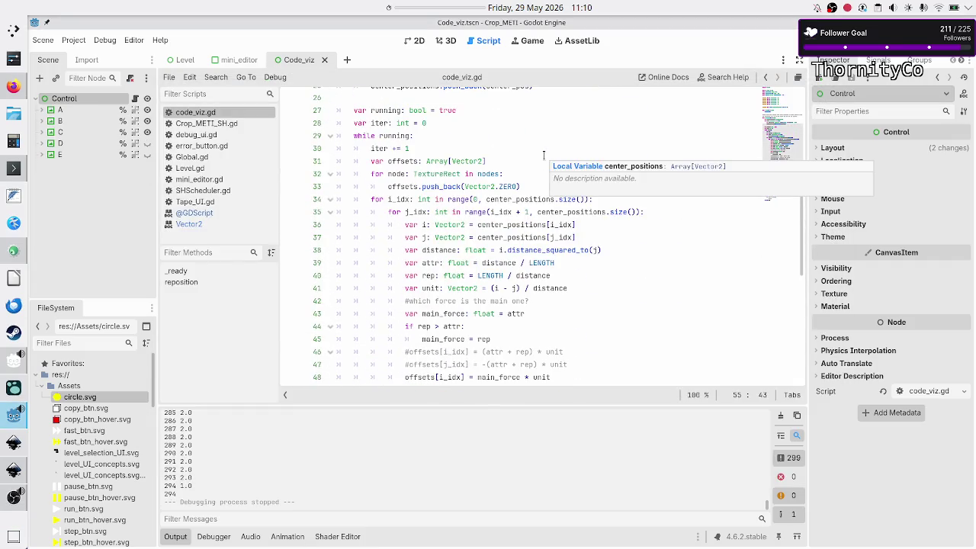
{"action": "scroll", "coordinate": [543, 156], "scroll_direction": "down", "scroll_amount": 2}
{"action": "left_click", "coordinate": [592, 200]}
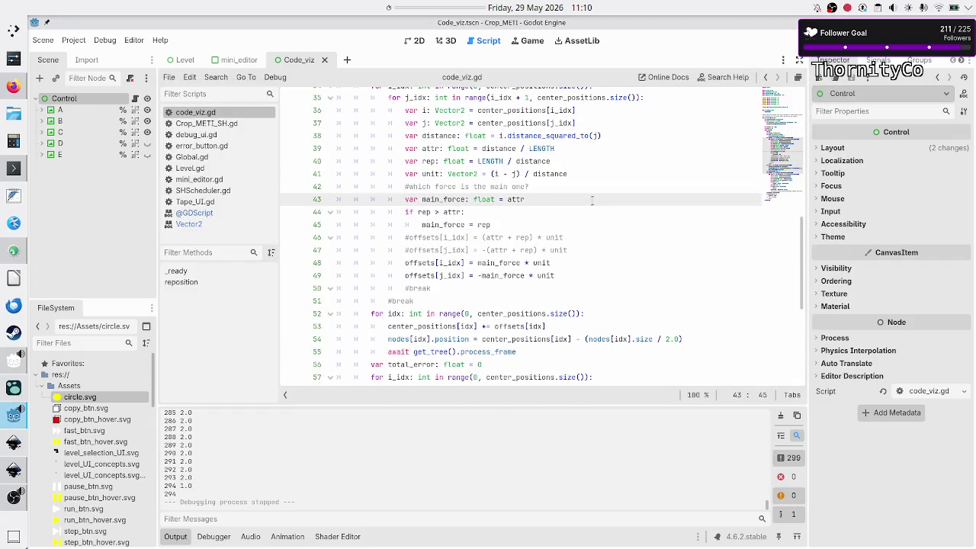
{"action": "key", "text": "Down"}
{"action": "key", "text": "Down"}
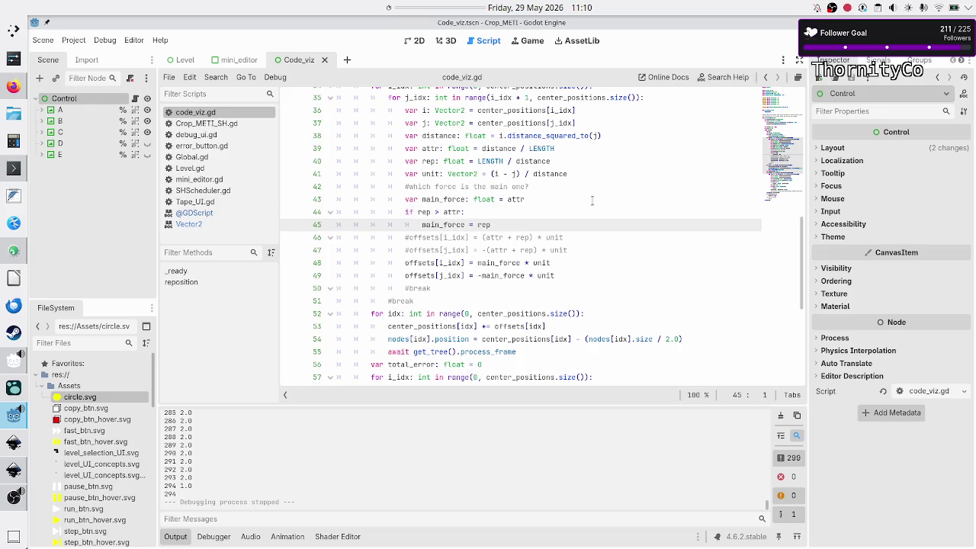
{"action": "key", "text": "Down"}
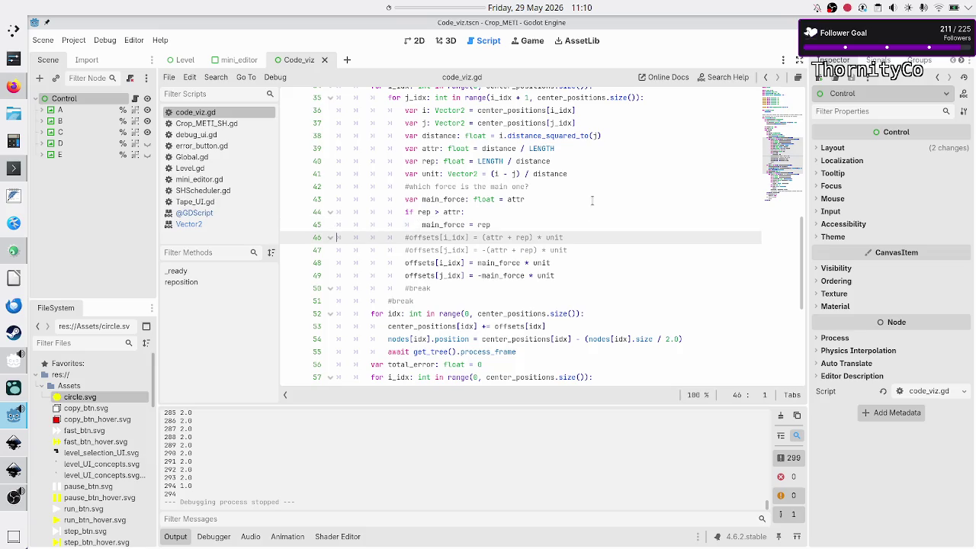
{"action": "key", "text": "Up"}
{"action": "key", "text": "Up"}
{"action": "key", "text": "Up"}
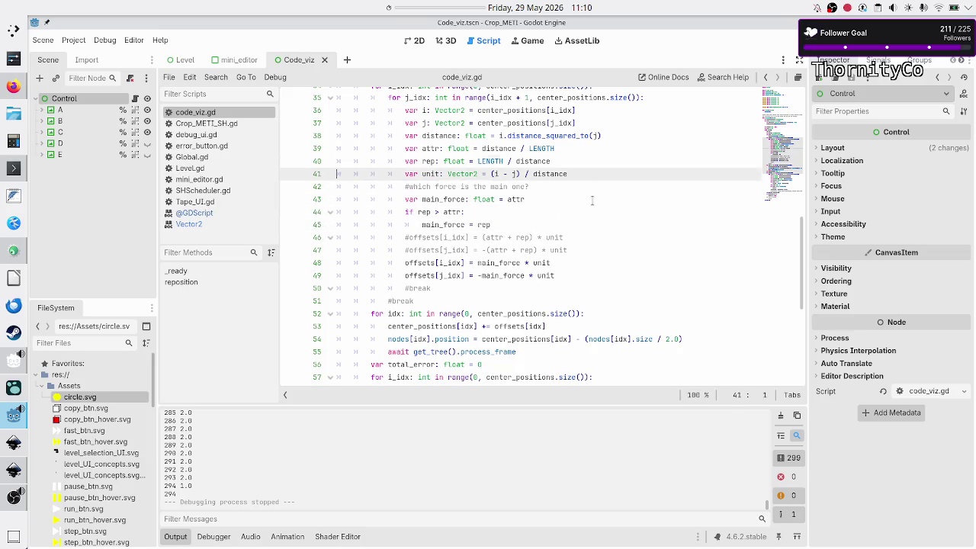
{"action": "key", "text": "shift+Down"}
{"action": "key", "text": "shift+Down"}
{"action": "key", "text": "shift+Down"}
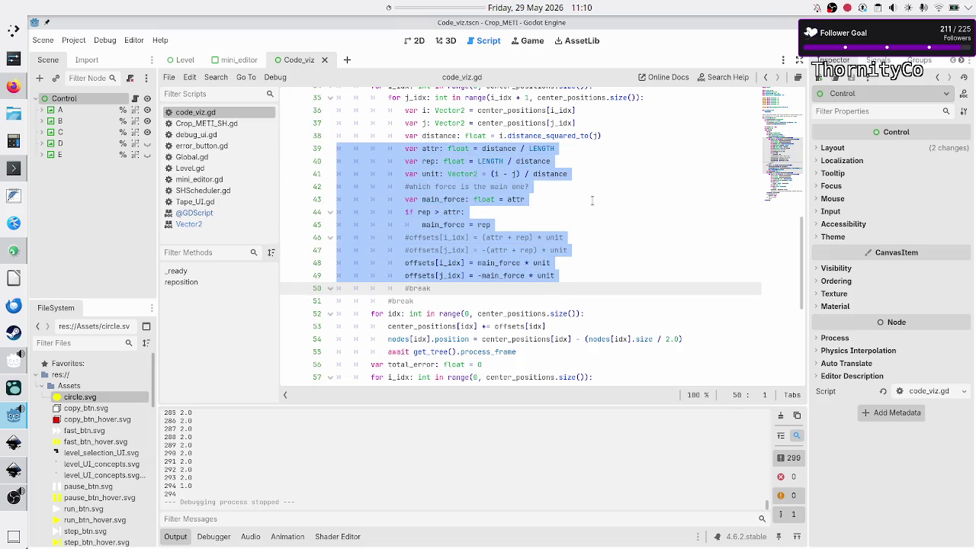
{"action": "key", "text": "Up"}
{"action": "key", "text": "Up"}
{"action": "key", "text": "Up"}
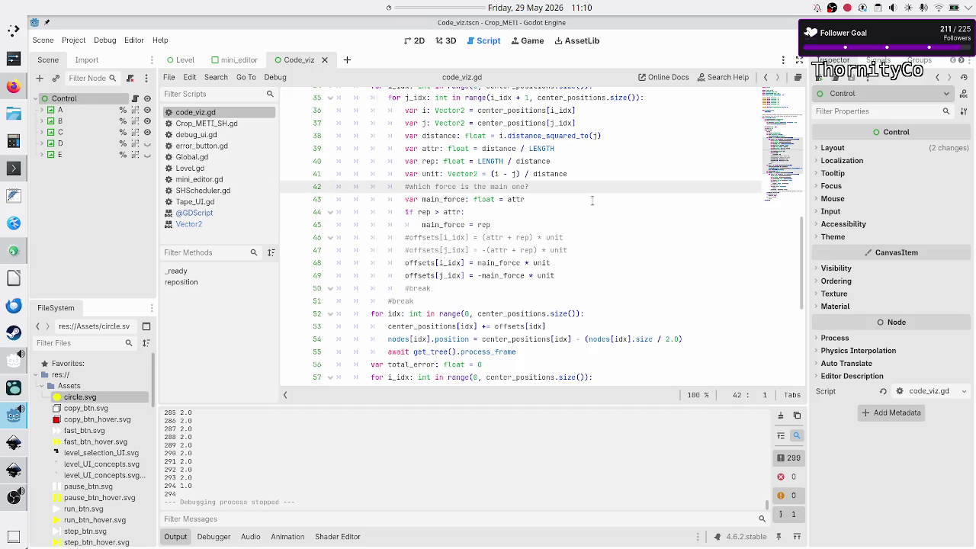
{"action": "key", "text": "shift+Down"}
{"action": "key", "text": "shift+Down"}
{"action": "key", "text": "shift+Down"}
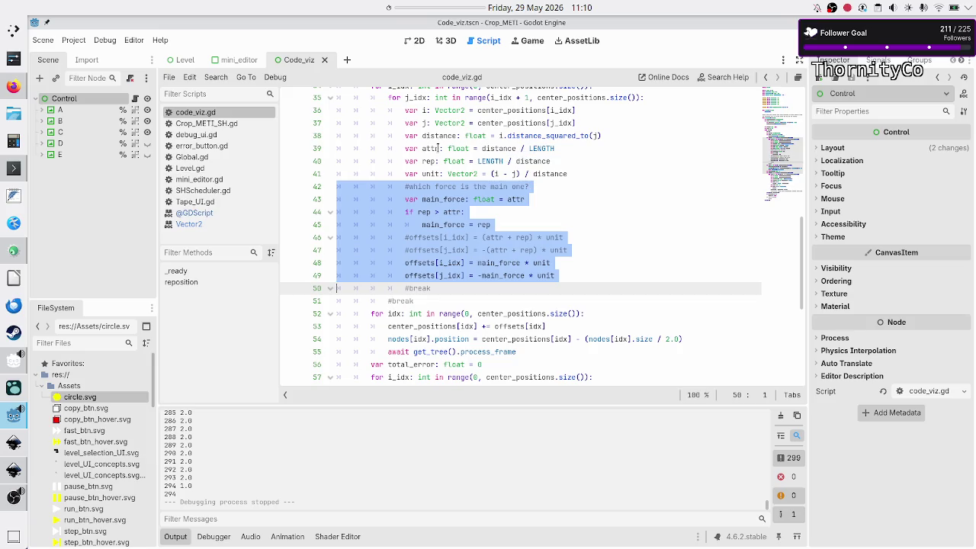
{"action": "double_click", "coordinate": [503, 148]}
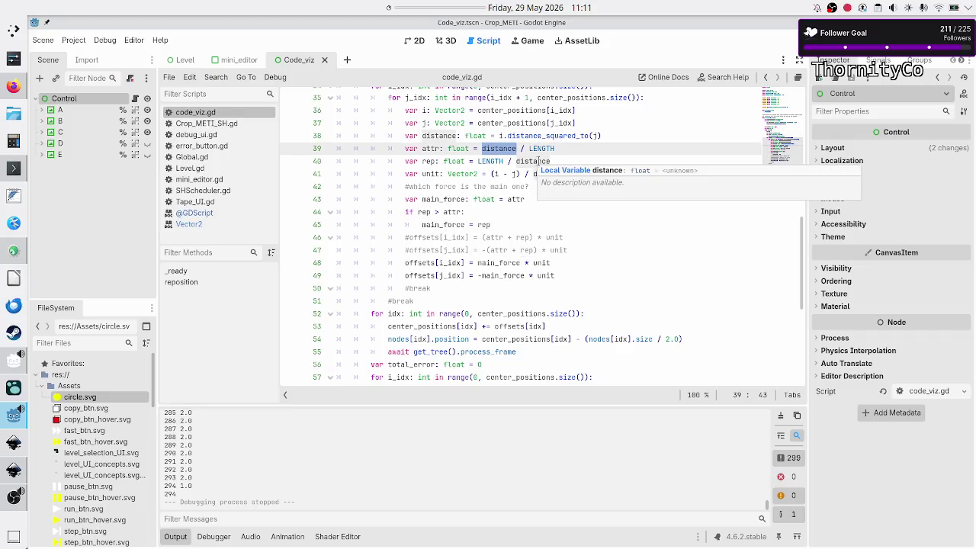
{"action": "left_click", "coordinate": [538, 161]}
{"action": "left_click", "coordinate": [559, 161]}
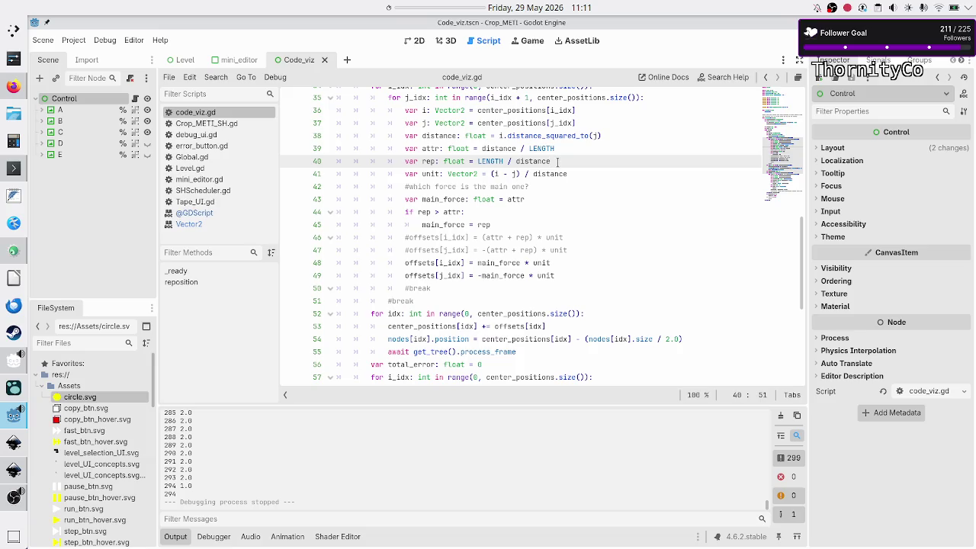
{"action": "left_click", "coordinate": [570, 148]}
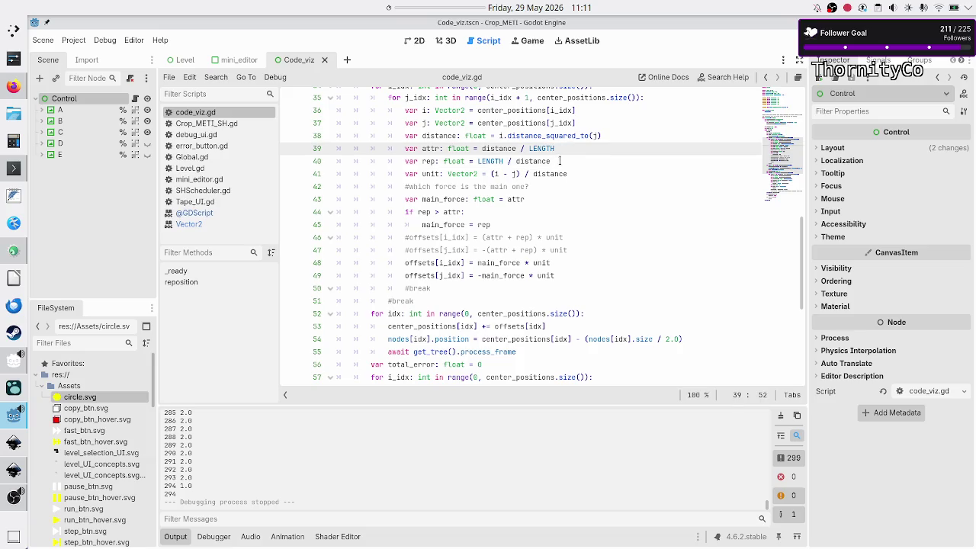
{"action": "left_click", "coordinate": [560, 161]}
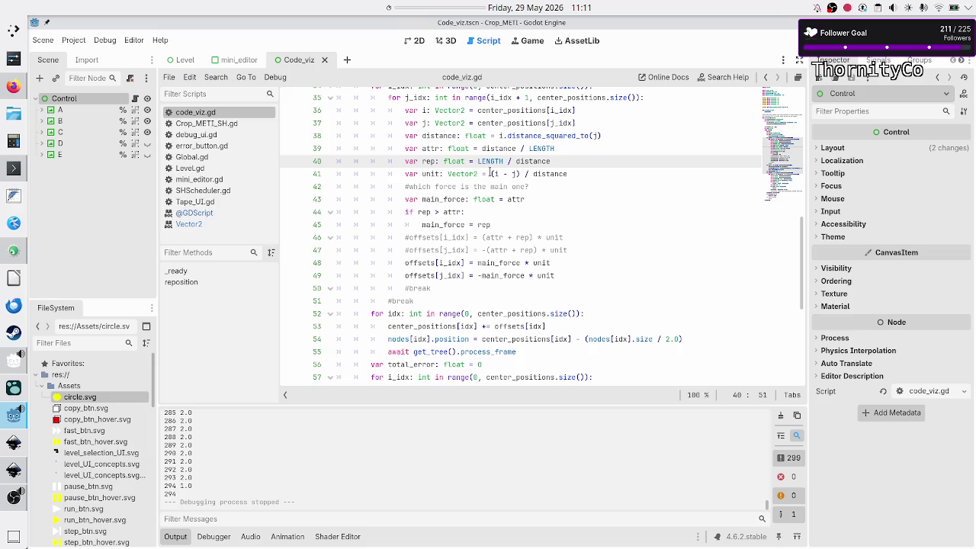
{"action": "left_click_drag", "start_coordinate": [490, 174], "coordinate": [577, 180]}
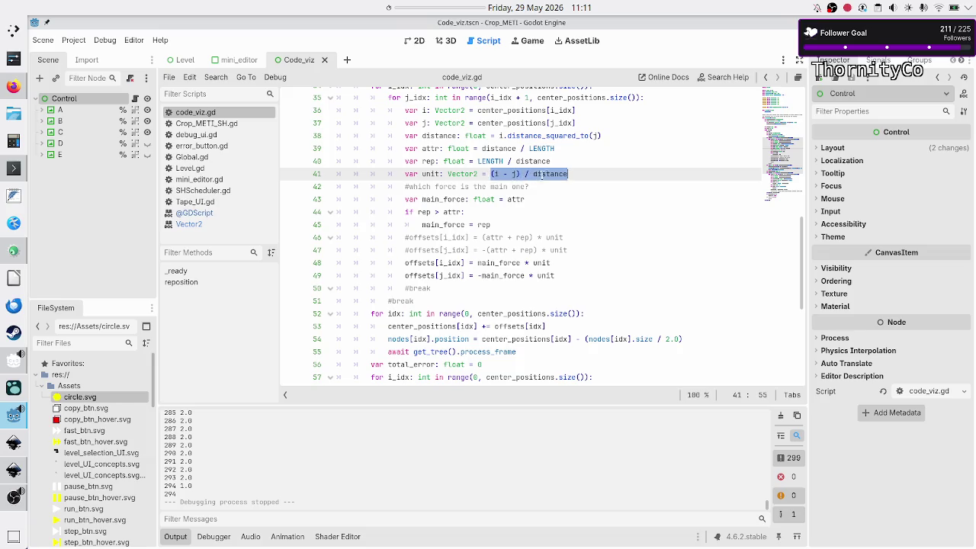
{"action": "left_click", "coordinate": [572, 174]}
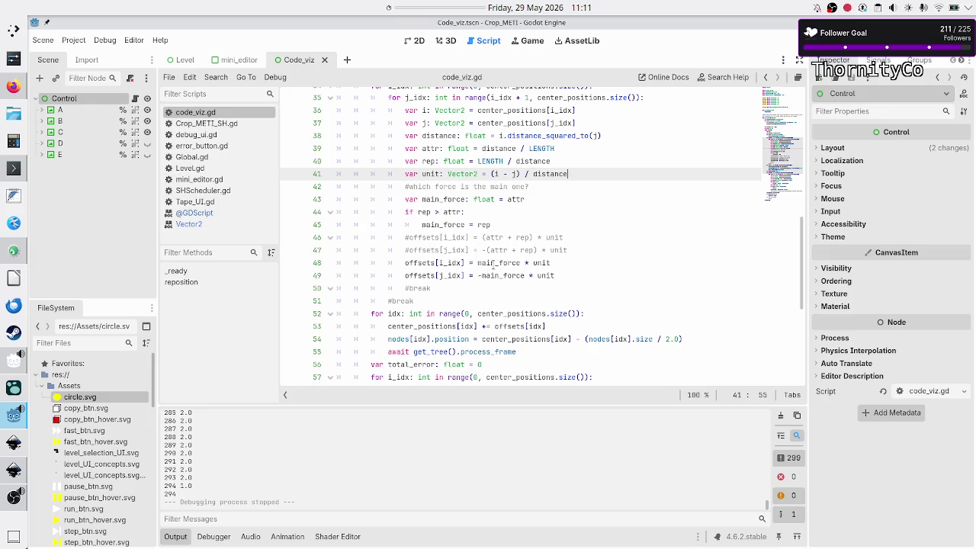
{"action": "left_click", "coordinate": [493, 263]}
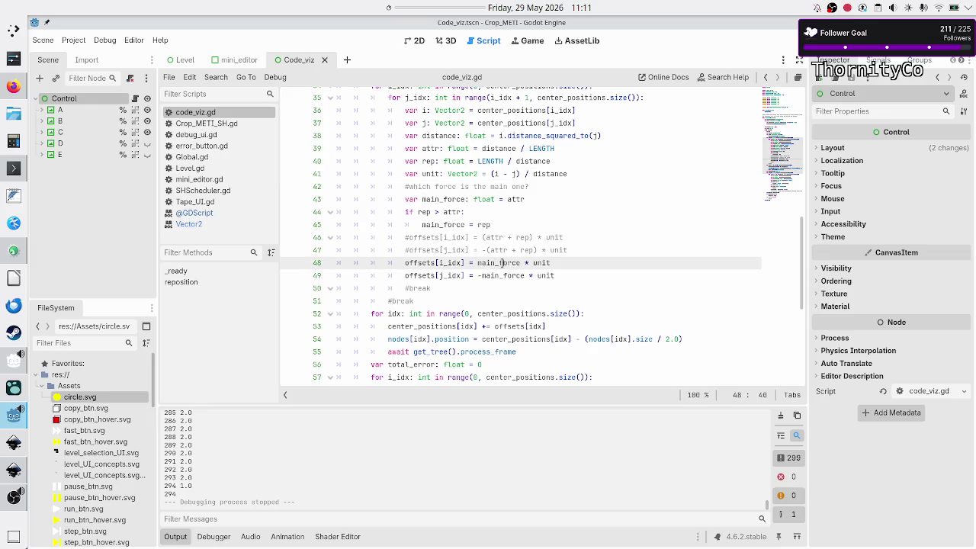
{"action": "double_click", "coordinate": [500, 263]}
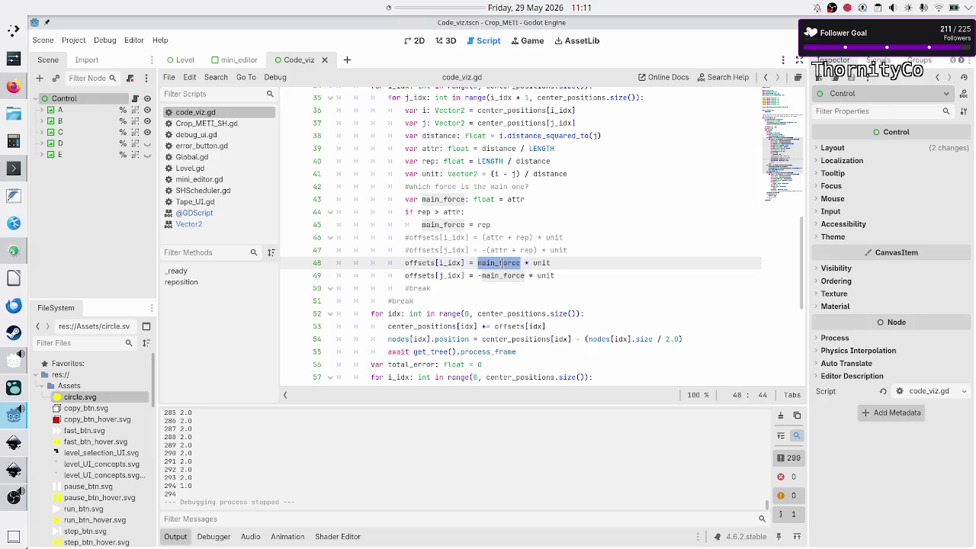
{"action": "left_click", "coordinate": [599, 169]}
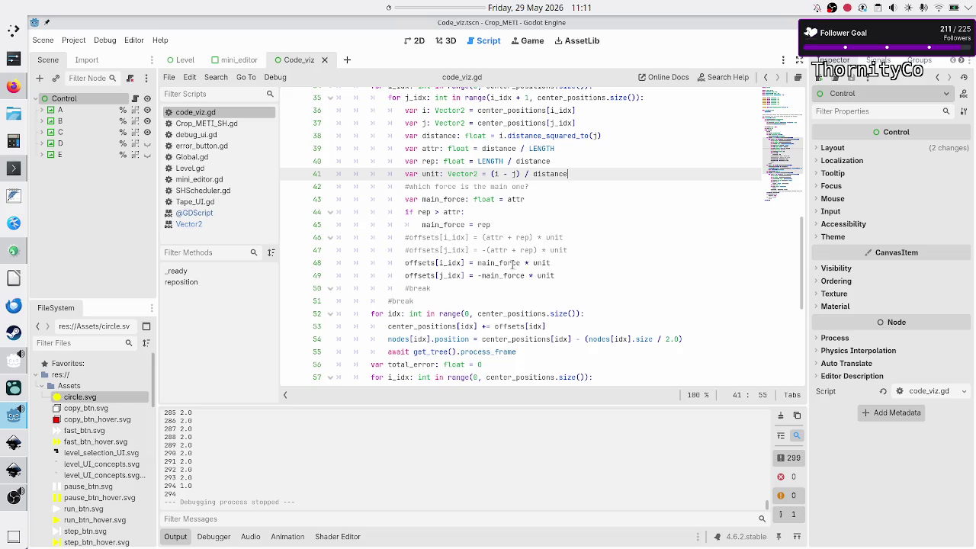
{"action": "left_click_drag", "start_coordinate": [478, 262], "coordinate": [557, 259]}
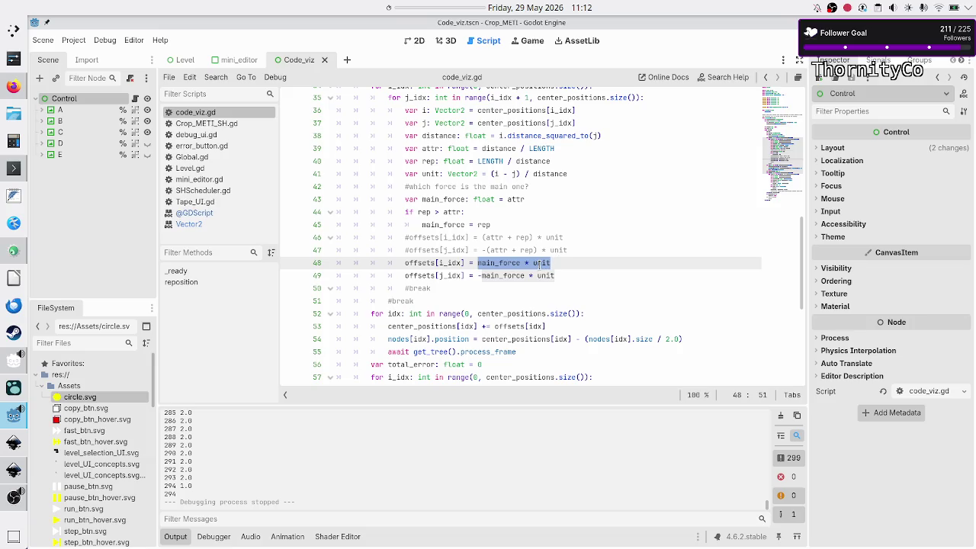
{"action": "mouse_move", "coordinate": [541, 263]}
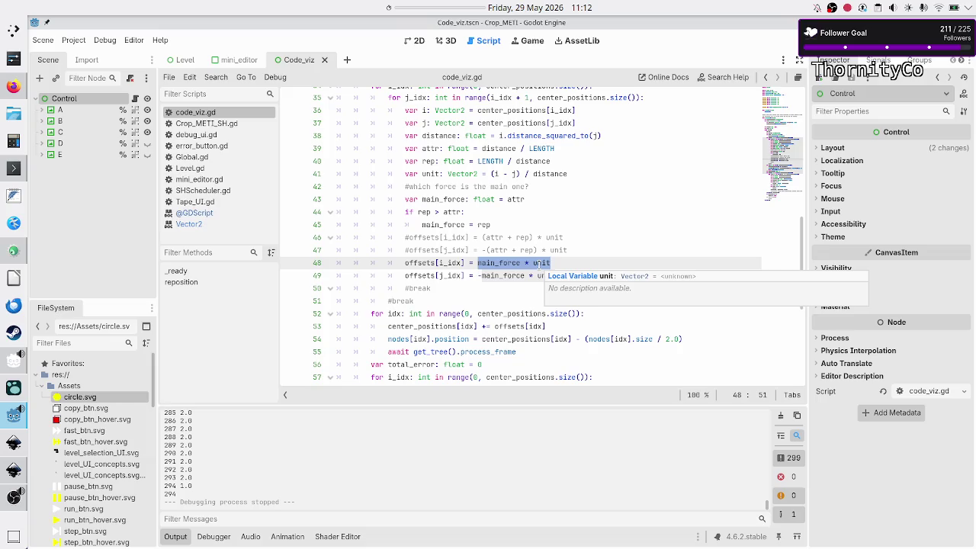
{"action": "key", "text": "Right"}
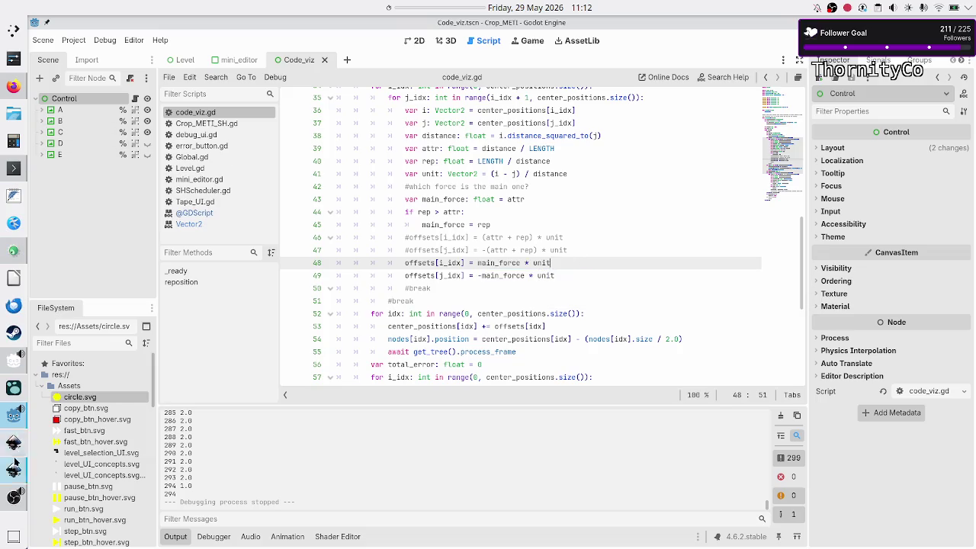
In Canva, draw a bottom point and two node circles, each connected to the point.
{"action": "left_click", "coordinate": [14, 86]}
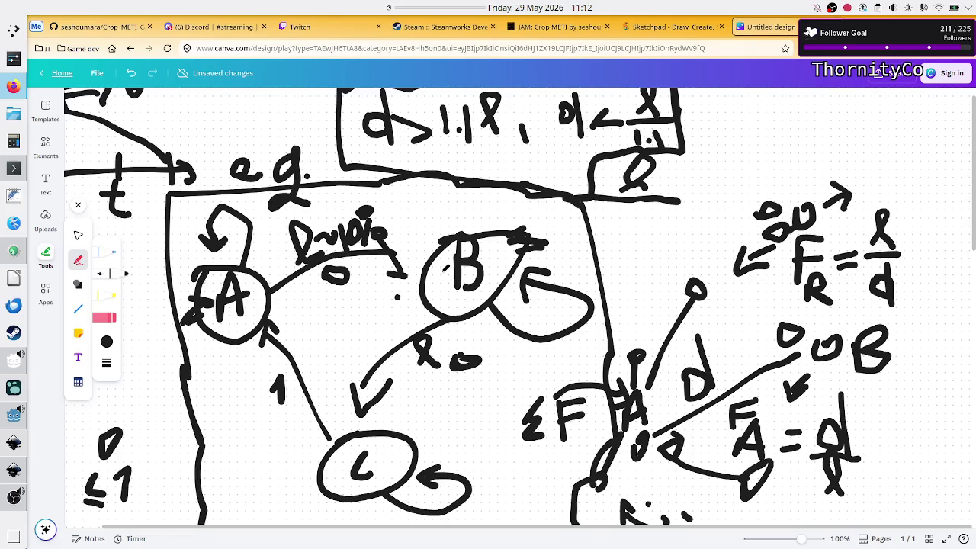
{"action": "scroll", "coordinate": [457, 259], "scroll_direction": "down", "scroll_amount": 15}
{"action": "scroll", "coordinate": [530, 252], "scroll_direction": "down", "scroll_amount": 5}
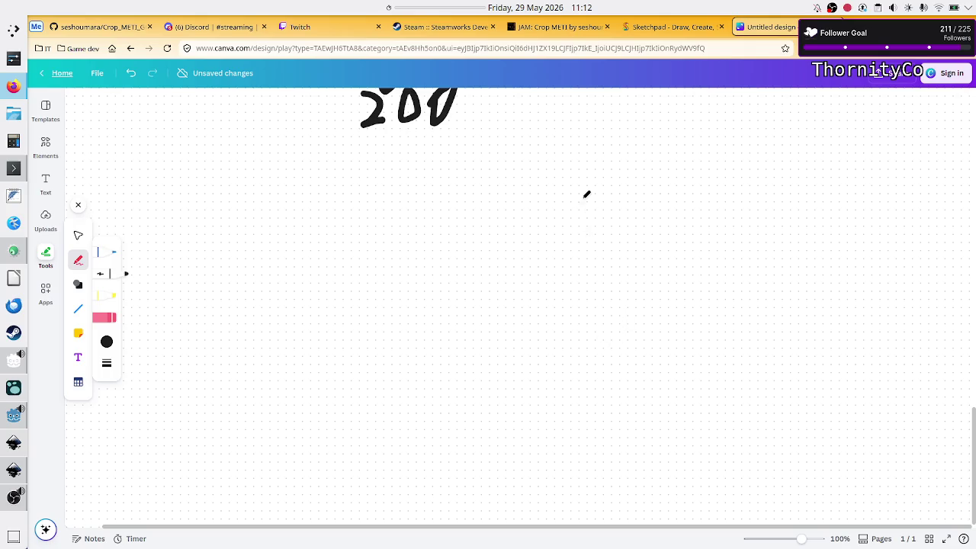
{"action": "left_click", "coordinate": [583, 352]}
{"action": "mouse_move", "coordinate": [630, 219]}
{"action": "left_mouse_down"}
{"action": "mouse_move", "coordinate": [652, 235]}
{"action": "mouse_move", "coordinate": [620, 218]}
{"action": "mouse_move", "coordinate": [622, 232]}
{"action": "left_mouse_up"}
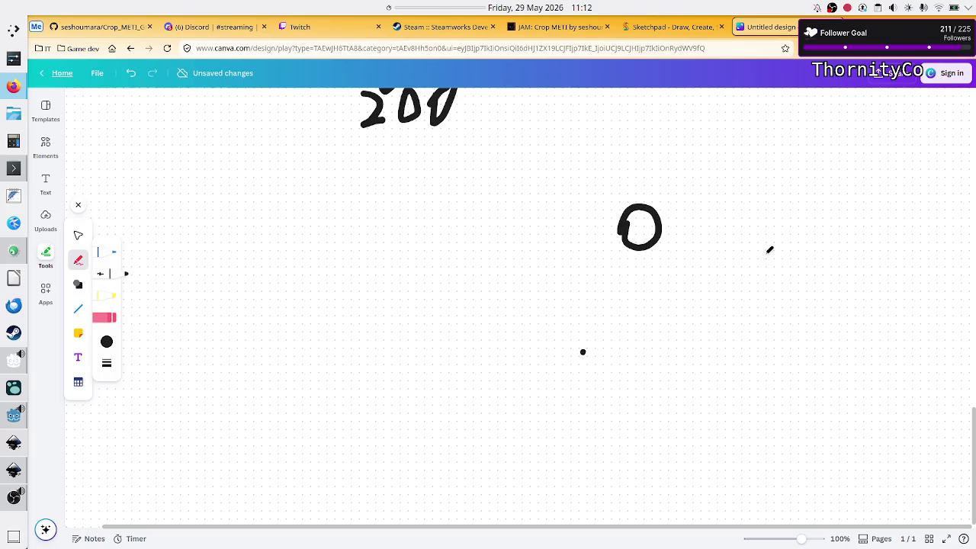
{"action": "mouse_move", "coordinate": [806, 256]}
{"action": "left_mouse_down"}
{"action": "mouse_move", "coordinate": [775, 276]}
{"action": "mouse_move", "coordinate": [786, 261]}
{"action": "left_mouse_up"}
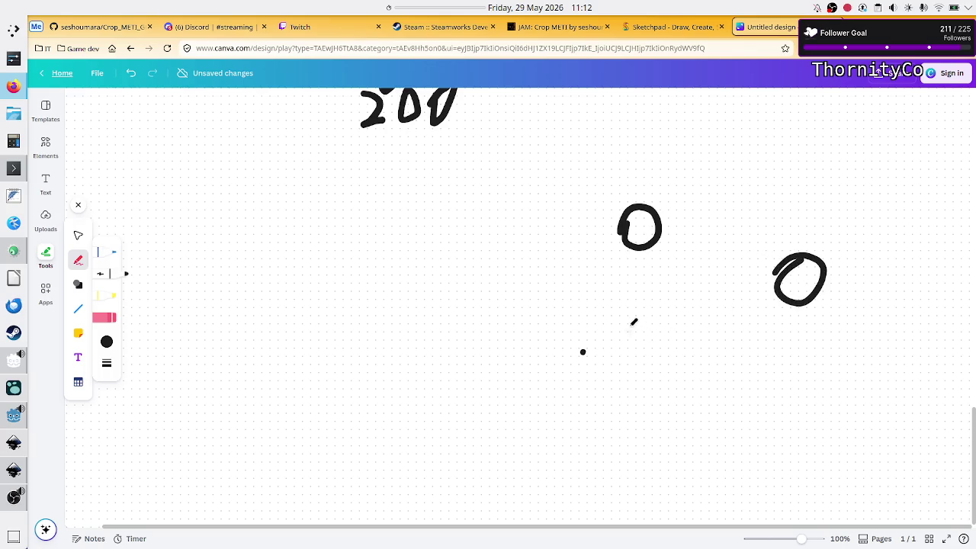
{"action": "left_click_drag", "start_coordinate": [583, 352], "coordinate": [639, 228]}
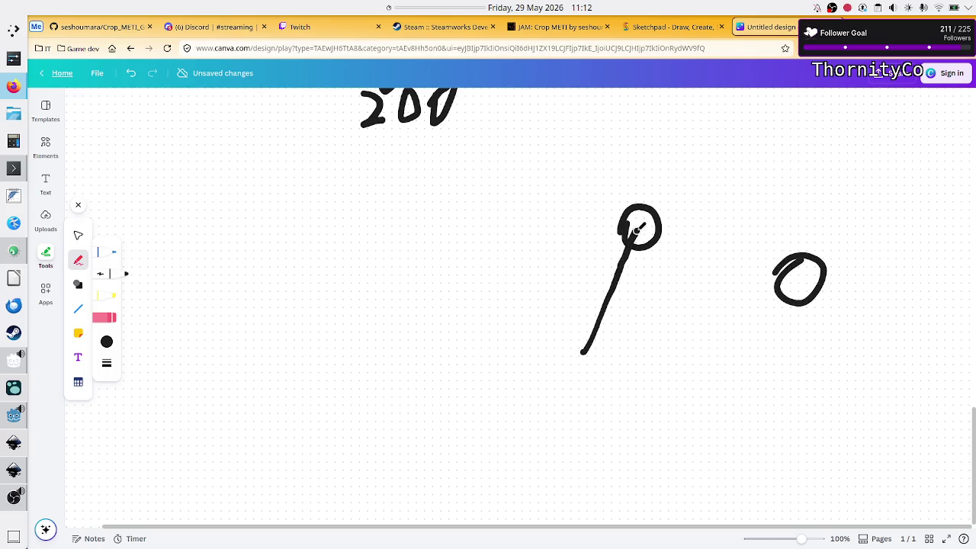
{"action": "left_click_drag", "start_coordinate": [585, 352], "coordinate": [801, 284]}
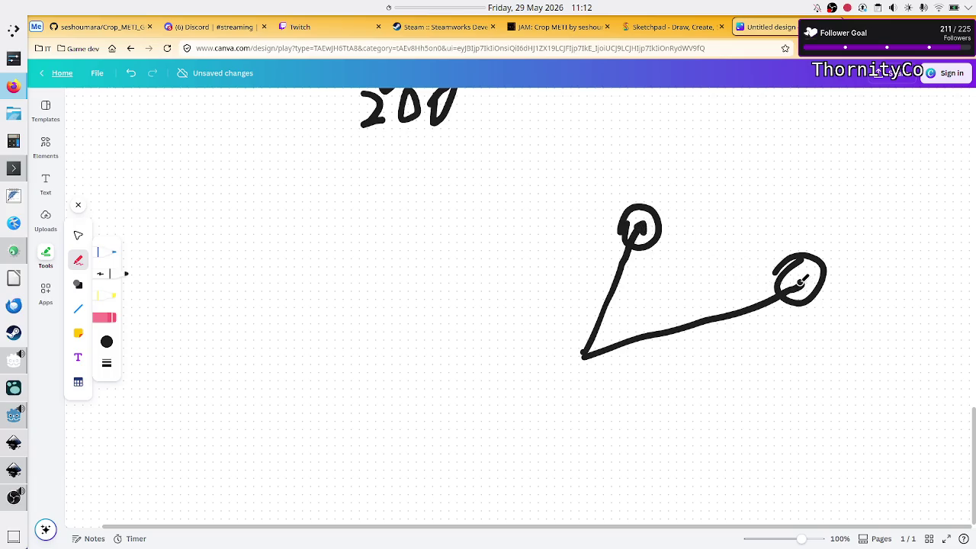
Label the circles A and B, join B to A, and start the 'AB' edge label.
{"action": "mouse_move", "coordinate": [643, 195]}
{"action": "left_mouse_down"}
{"action": "mouse_move", "coordinate": [669, 155]}
{"action": "mouse_move", "coordinate": [690, 190]}
{"action": "mouse_move", "coordinate": [691, 173]}
{"action": "left_mouse_up"}
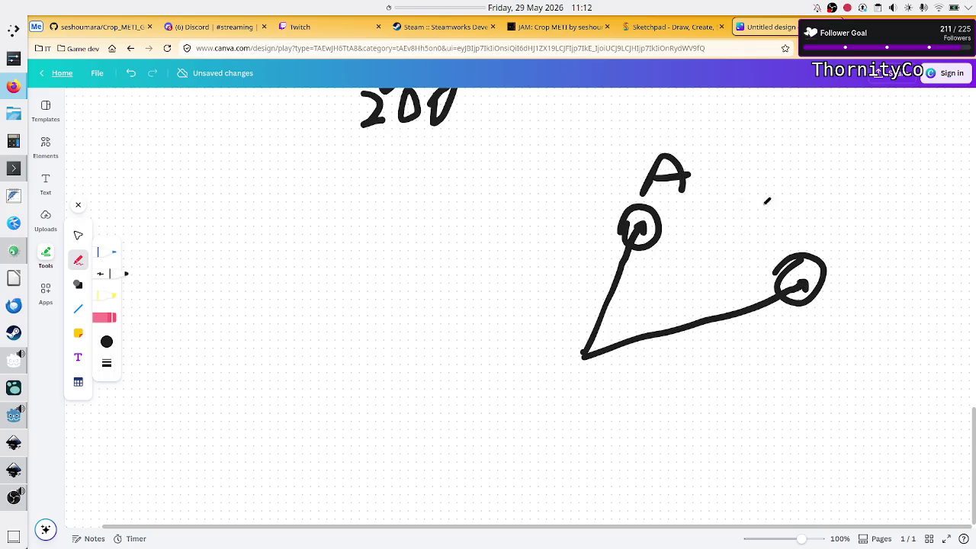
{"action": "mouse_move", "coordinate": [819, 205]}
{"action": "left_mouse_down"}
{"action": "mouse_move", "coordinate": [839, 200]}
{"action": "mouse_move", "coordinate": [821, 238]}
{"action": "left_mouse_up"}
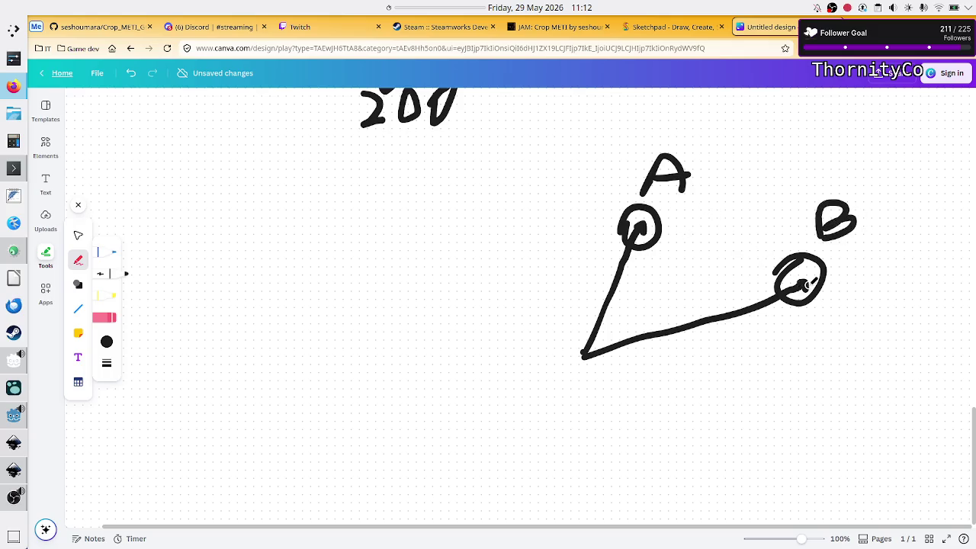
{"action": "mouse_move", "coordinate": [809, 283]}
{"action": "left_mouse_down"}
{"action": "mouse_move", "coordinate": [746, 252]}
{"action": "mouse_move", "coordinate": [656, 228]}
{"action": "left_mouse_up"}
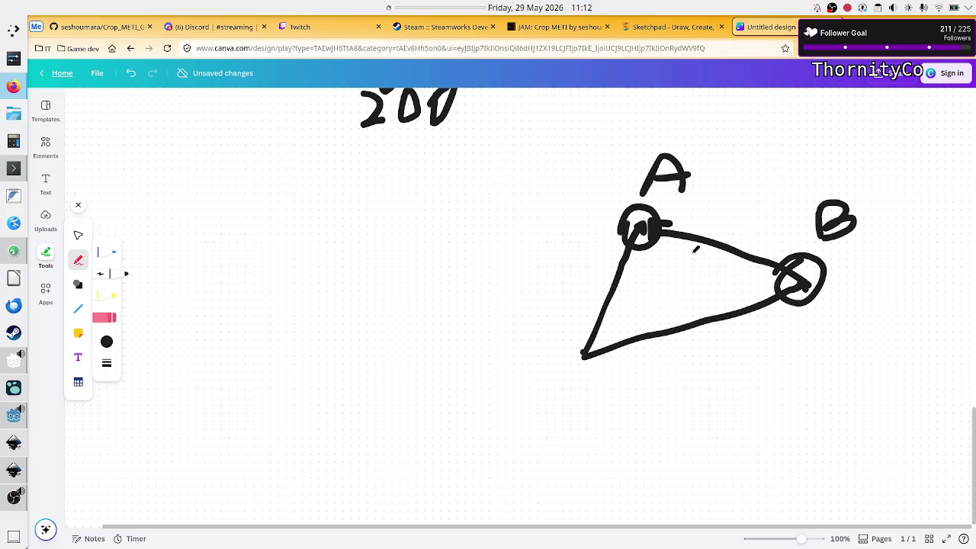
{"action": "mouse_move", "coordinate": [671, 241]}
{"action": "left_mouse_down"}
{"action": "mouse_move", "coordinate": [664, 252]}
{"action": "mouse_move", "coordinate": [671, 242]}
{"action": "mouse_move", "coordinate": [676, 267]}
{"action": "mouse_move", "coordinate": [662, 259]}
{"action": "mouse_move", "coordinate": [680, 259]}
{"action": "left_mouse_up"}
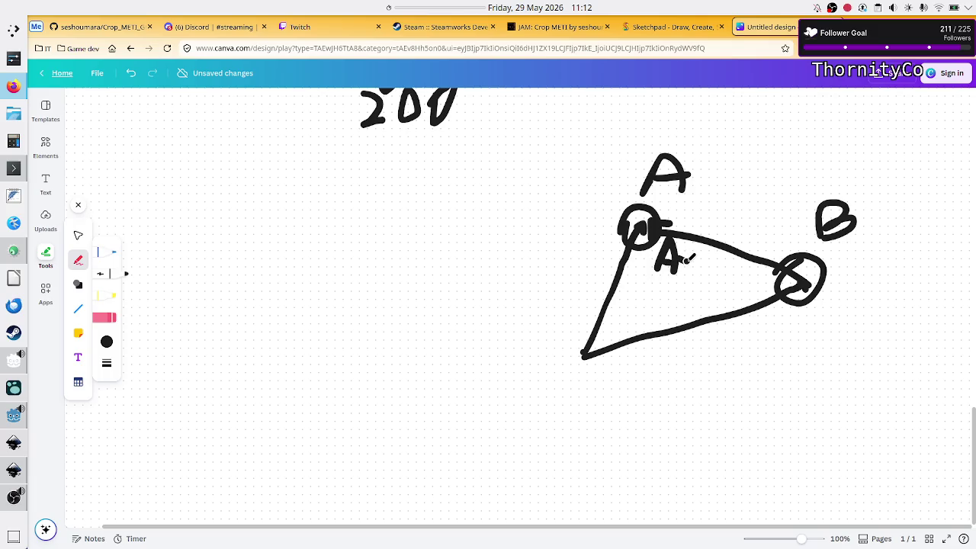
{"action": "left_click_drag", "start_coordinate": [690, 251], "coordinate": [700, 276]}
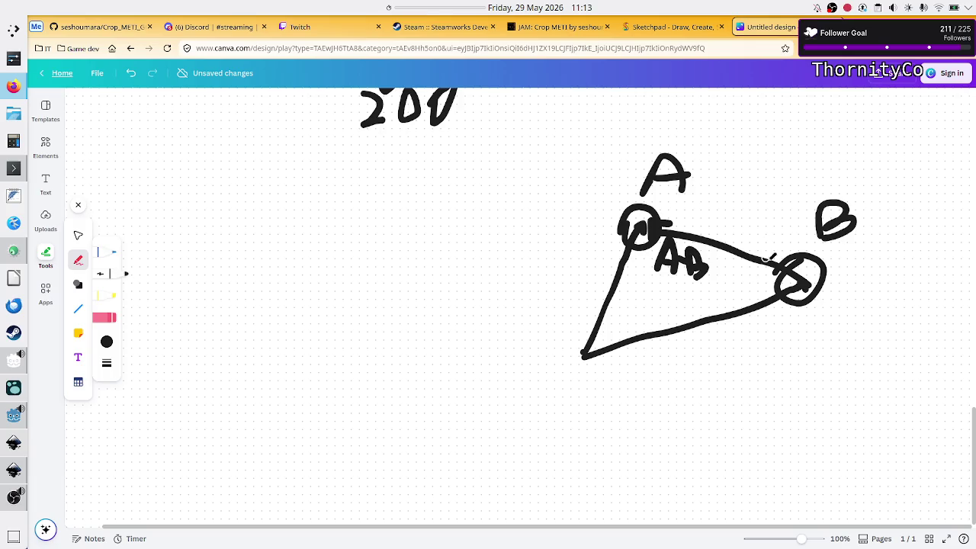
Extend the AB edge into circle B and add an arrowhead pointing at B.
{"action": "left_click_drag", "start_coordinate": [800, 282], "coordinate": [807, 286]}
{"action": "mouse_move", "coordinate": [767, 258]}
{"action": "left_mouse_down"}
{"action": "mouse_move", "coordinate": [775, 276]}
{"action": "mouse_move", "coordinate": [764, 259]}
{"action": "left_mouse_up"}
{"action": "left_click_drag", "start_coordinate": [790, 241], "coordinate": [794, 245]}
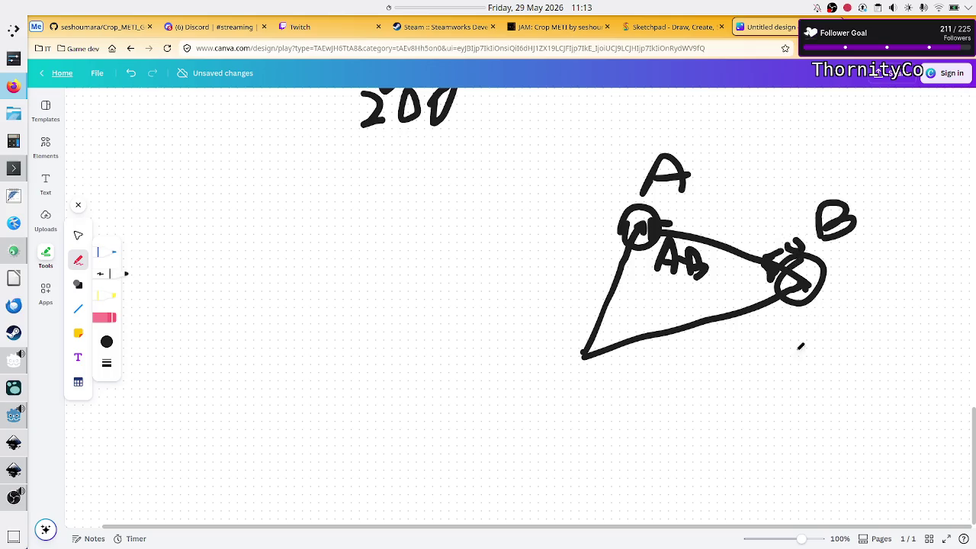
Write the formula u=A-B/||AB|| below the triangle, undoing one stray letter.
{"action": "mouse_move", "coordinate": [561, 389]}
{"action": "left_mouse_down"}
{"action": "mouse_move", "coordinate": [568, 403]}
{"action": "mouse_move", "coordinate": [581, 386]}
{"action": "mouse_move", "coordinate": [608, 388]}
{"action": "mouse_move", "coordinate": [598, 401]}
{"action": "mouse_move", "coordinate": [619, 393]}
{"action": "mouse_move", "coordinate": [619, 412]}
{"action": "left_mouse_up"}
{"action": "mouse_move", "coordinate": [619, 366]}
{"action": "left_mouse_down"}
{"action": "mouse_move", "coordinate": [633, 404]}
{"action": "mouse_move", "coordinate": [629, 388]}
{"action": "mouse_move", "coordinate": [674, 372]}
{"action": "mouse_move", "coordinate": [672, 411]}
{"action": "left_mouse_up"}
{"action": "mouse_move", "coordinate": [672, 367]}
{"action": "left_mouse_down"}
{"action": "mouse_move", "coordinate": [675, 389]}
{"action": "mouse_move", "coordinate": [690, 398]}
{"action": "mouse_move", "coordinate": [673, 412]}
{"action": "left_mouse_up"}
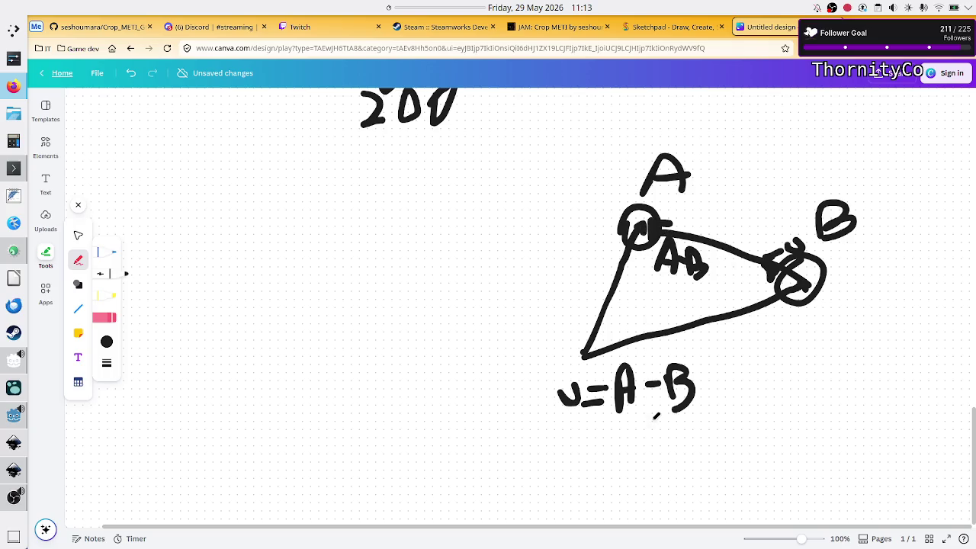
{"action": "left_click_drag", "start_coordinate": [710, 375], "coordinate": [701, 423]}
{"action": "left_click_drag", "start_coordinate": [724, 385], "coordinate": [720, 422]}
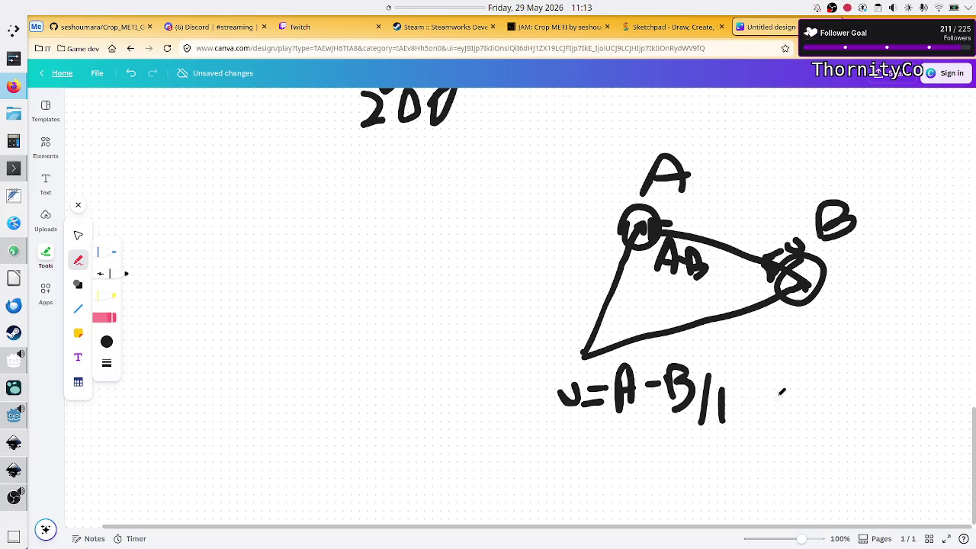
{"action": "left_click_drag", "start_coordinate": [777, 396], "coordinate": [787, 418]}
{"action": "left_click_drag", "start_coordinate": [733, 387], "coordinate": [730, 417]}
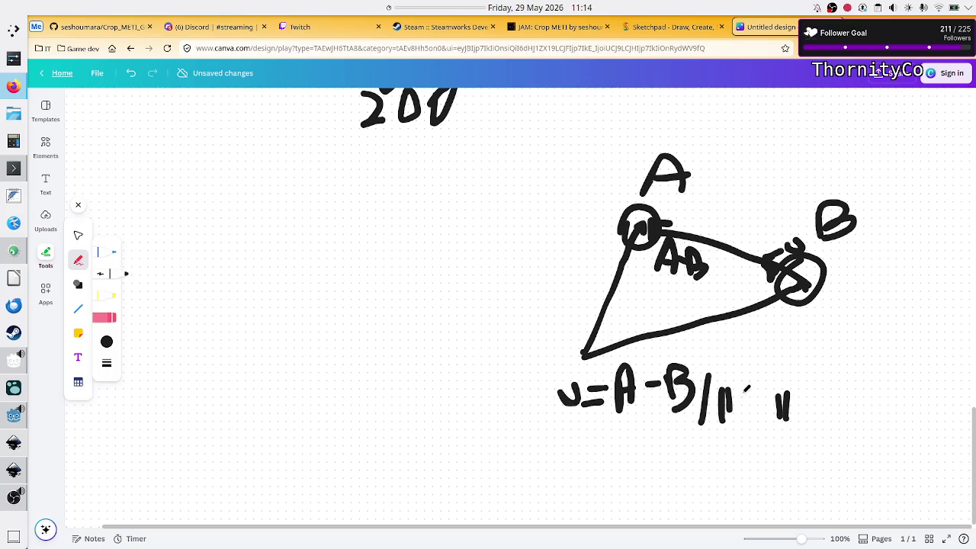
{"action": "mouse_move", "coordinate": [739, 385]}
{"action": "left_mouse_down"}
{"action": "mouse_move", "coordinate": [737, 420]}
{"action": "mouse_move", "coordinate": [742, 398]}
{"action": "mouse_move", "coordinate": [753, 423]}
{"action": "mouse_move", "coordinate": [735, 413]}
{"action": "mouse_move", "coordinate": [752, 410]}
{"action": "mouse_move", "coordinate": [747, 398]}
{"action": "mouse_move", "coordinate": [765, 367]}
{"action": "mouse_move", "coordinate": [752, 398]}
{"action": "mouse_move", "coordinate": [754, 374]}
{"action": "mouse_move", "coordinate": [766, 397]}
{"action": "mouse_move", "coordinate": [755, 404]}
{"action": "left_mouse_up"}
{"action": "key", "text": "ctrl+z"}
{"action": "key", "text": "ctrl+z"}
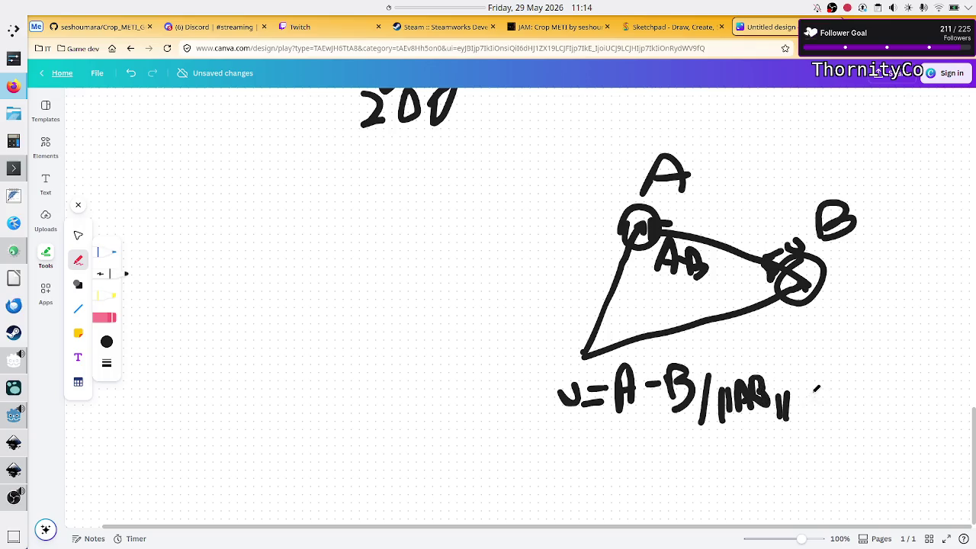
Begin a second formula line with u, then mute the Microphone in OBS.
{"action": "left_click_drag", "start_coordinate": [572, 431], "coordinate": [598, 428]}
{"action": "left_click", "coordinate": [14, 497]}
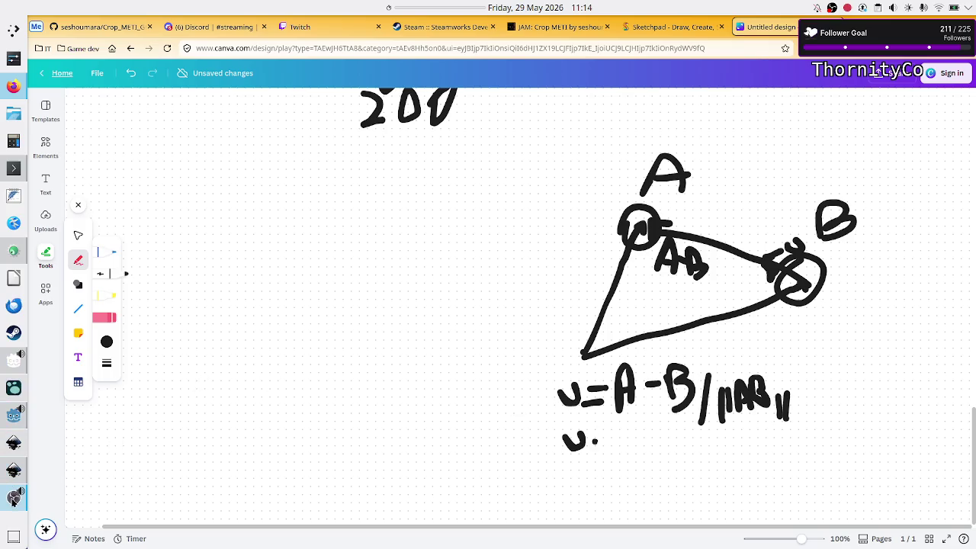
{"action": "left_click", "coordinate": [329, 453]}
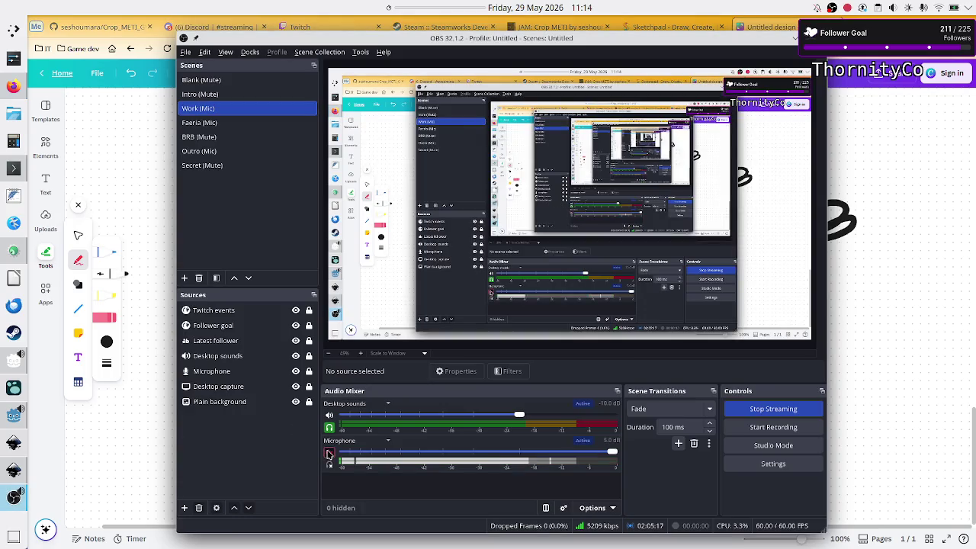
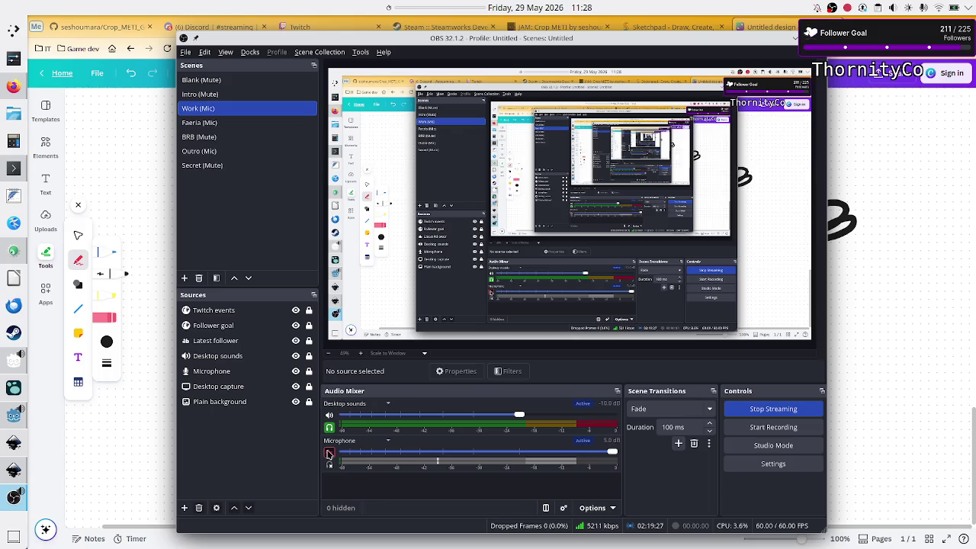
Toggle the OBS microphone mute off and on, minimise OBS, and bring Godot's code_viz.gd forward.
{"action": "left_click", "coordinate": [330, 455]}
{"action": "left_click", "coordinate": [330, 454]}
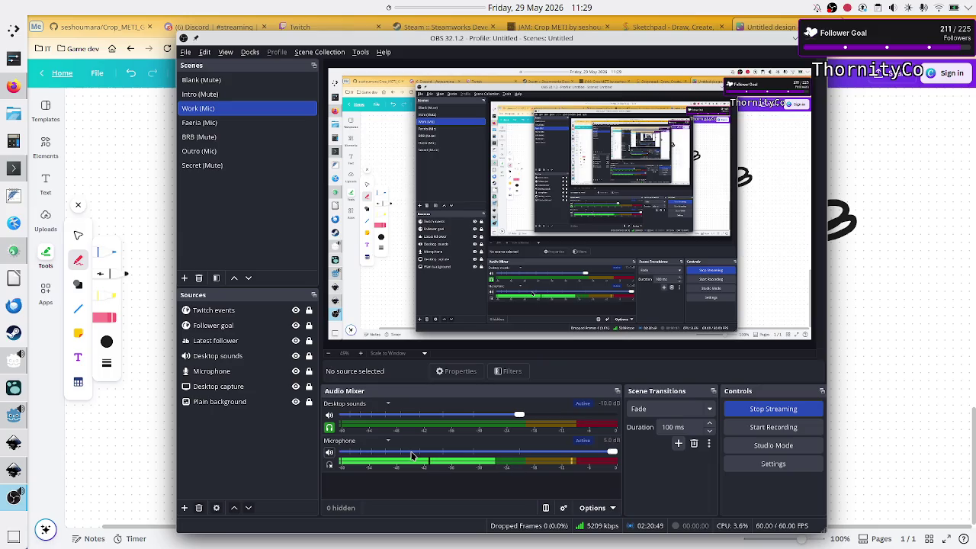
{"action": "left_click", "coordinate": [793, 37]}
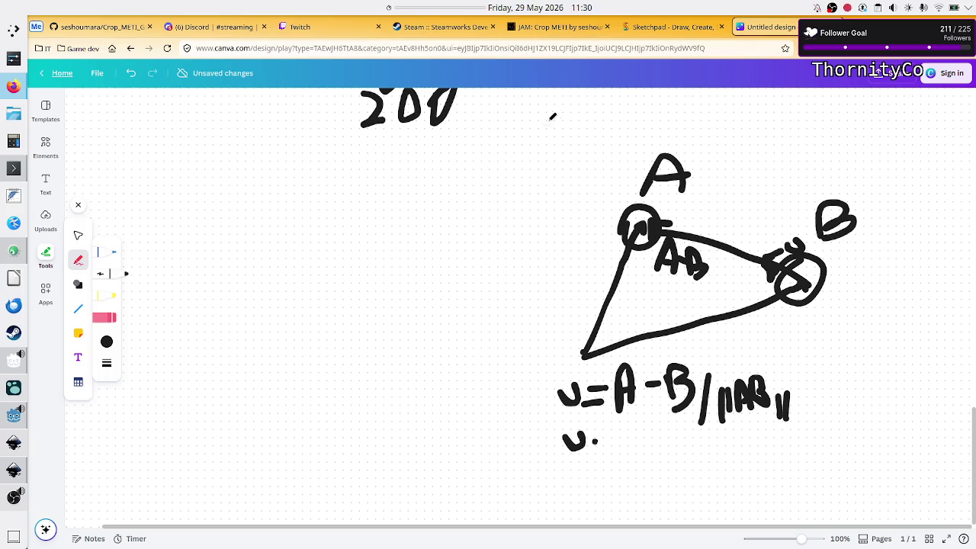
{"action": "left_click", "coordinate": [6, 421]}
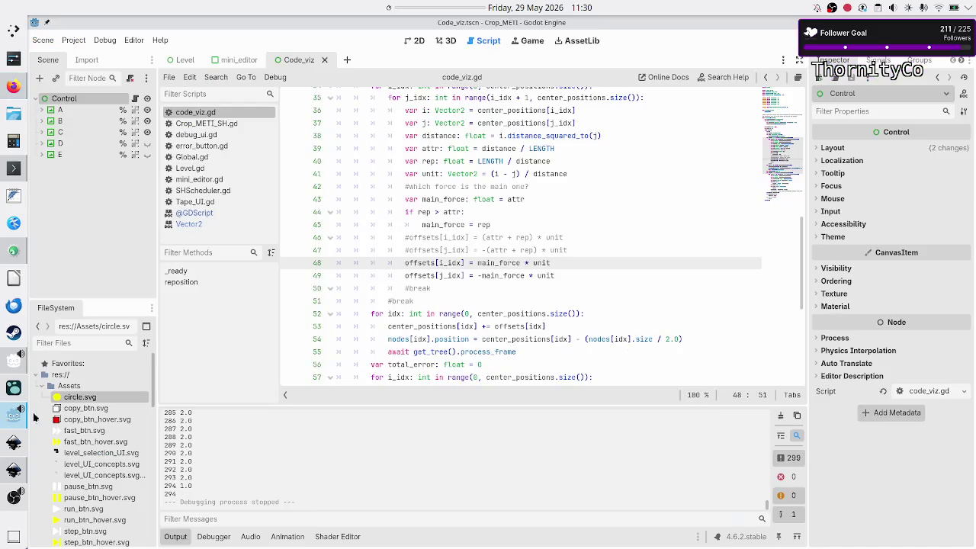
Review lines 46–49 of code_viz.gd, run the scene with F5, then close it and view 2D.
{"action": "mouse_move", "coordinate": [567, 275]}
{"action": "left_mouse_down"}
{"action": "mouse_move", "coordinate": [534, 275]}
{"action": "mouse_move", "coordinate": [450, 224]}
{"action": "mouse_move", "coordinate": [406, 237]}
{"action": "left_mouse_up"}
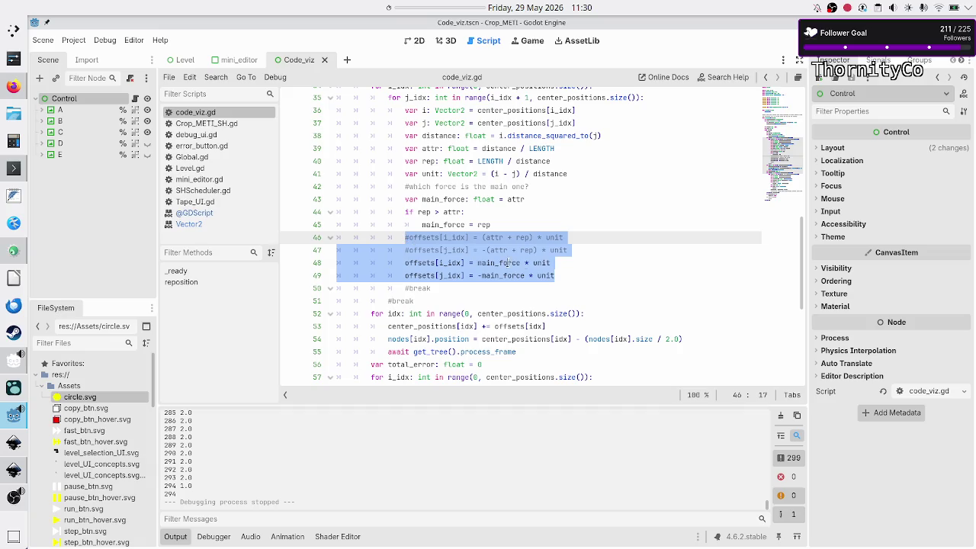
{"action": "left_click", "coordinate": [576, 250]}
{"action": "key", "text": "F5"}
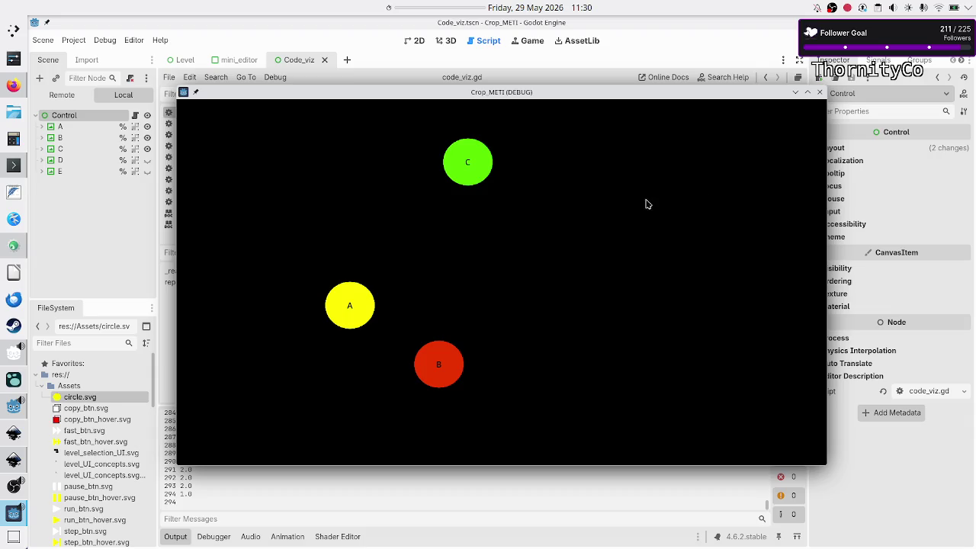
{"action": "left_click", "coordinate": [820, 92]}
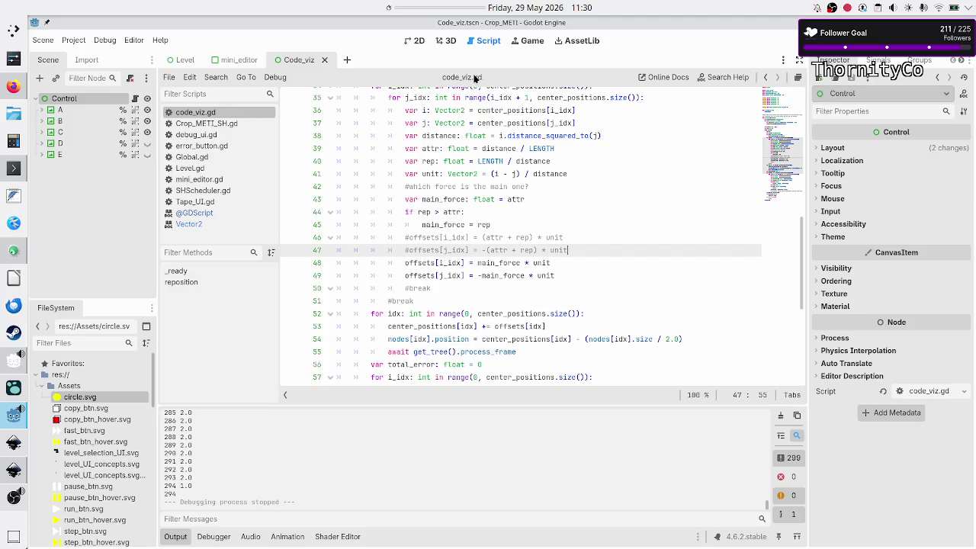
{"action": "left_click", "coordinate": [413, 41]}
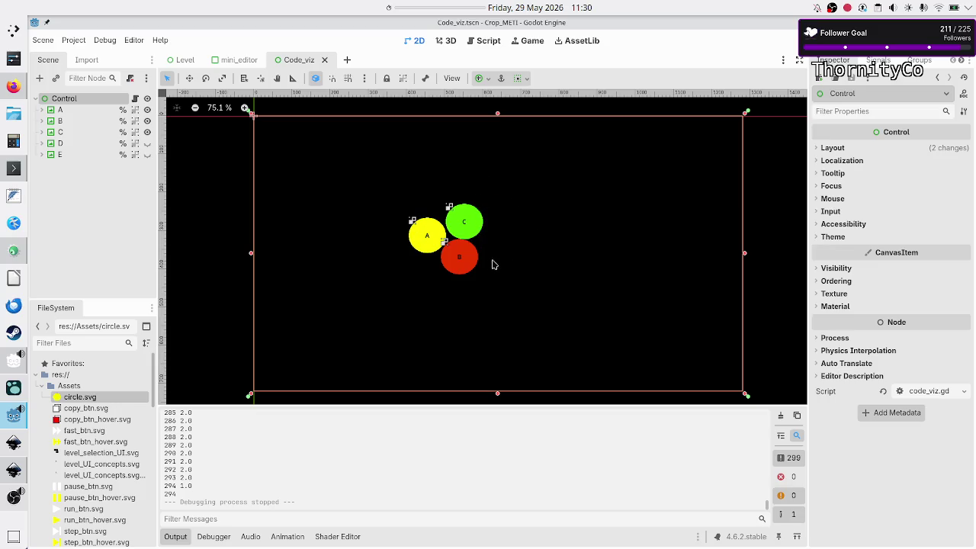
Run the scene, move A to top-left, C to top-right and B near the bottom, then save and rerun.
{"action": "key", "text": "F6"}
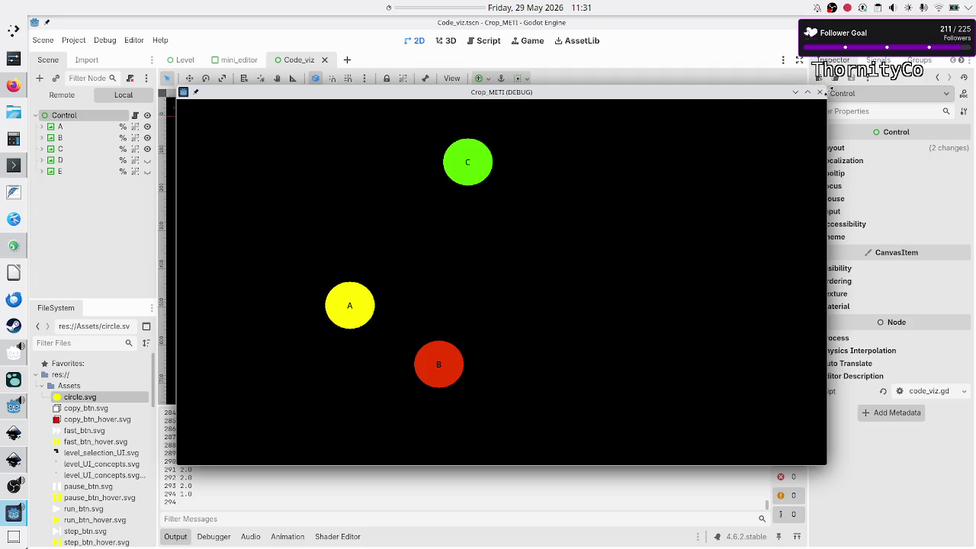
{"action": "left_click", "coordinate": [820, 92]}
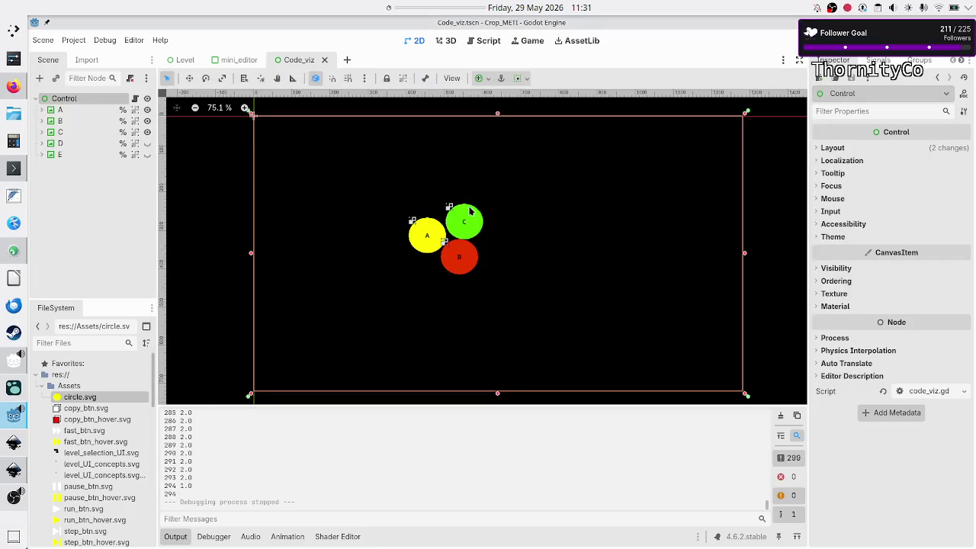
{"action": "left_click", "coordinate": [428, 239]}
{"action": "left_click_drag", "start_coordinate": [427, 238], "coordinate": [293, 151]}
{"action": "left_click", "coordinate": [471, 223]}
{"action": "mouse_move", "coordinate": [470, 223]}
{"action": "left_mouse_down"}
{"action": "mouse_move", "coordinate": [628, 177]}
{"action": "mouse_move", "coordinate": [676, 179]}
{"action": "mouse_move", "coordinate": [710, 155]}
{"action": "left_mouse_up"}
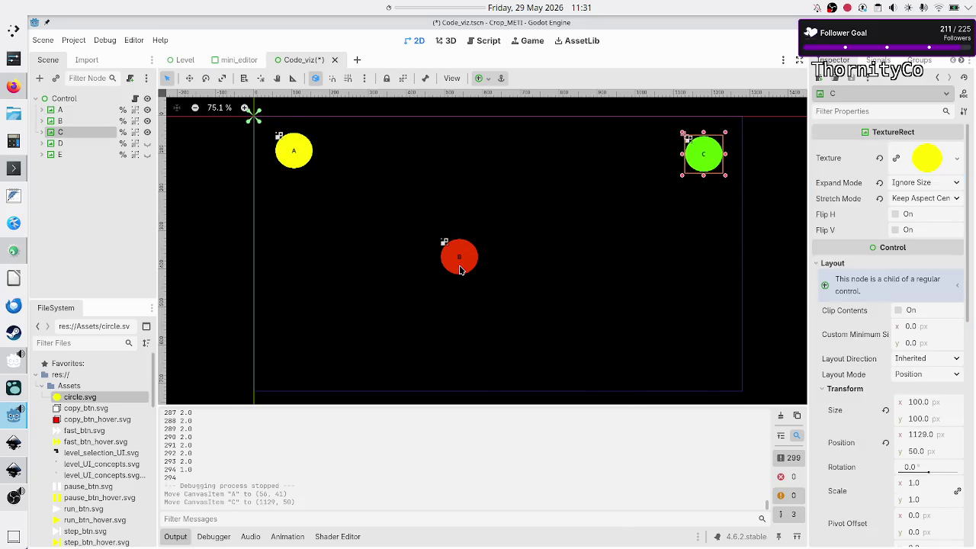
{"action": "left_click_drag", "start_coordinate": [460, 270], "coordinate": [500, 380]}
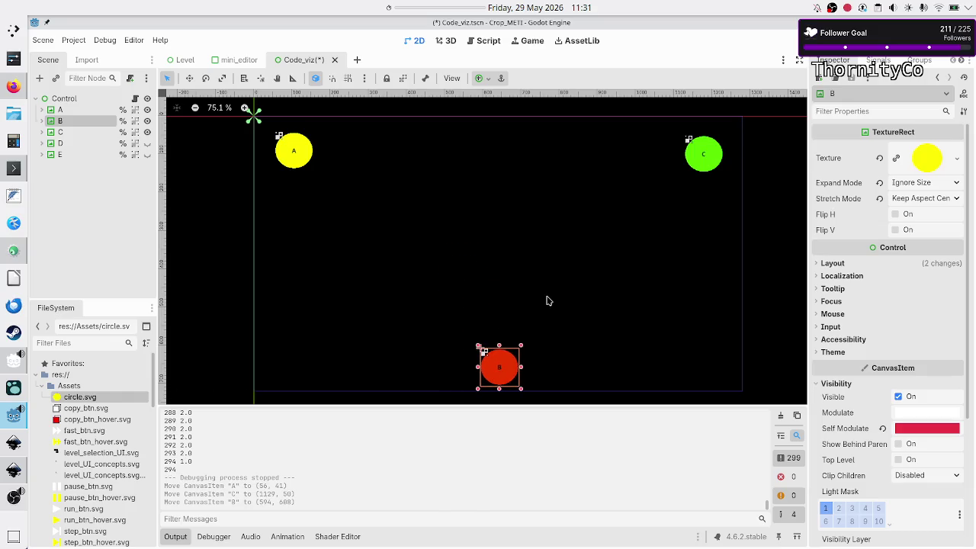
{"action": "key", "text": "F6"}
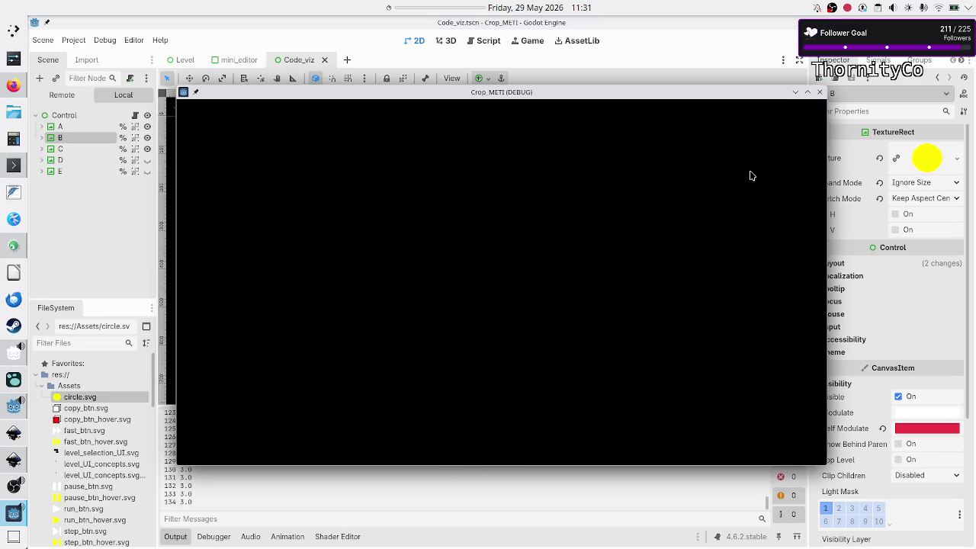
Close the game, return to code_viz.gd and step through offset lines 46–49, then bring OBS forward.
{"action": "left_click", "coordinate": [820, 92]}
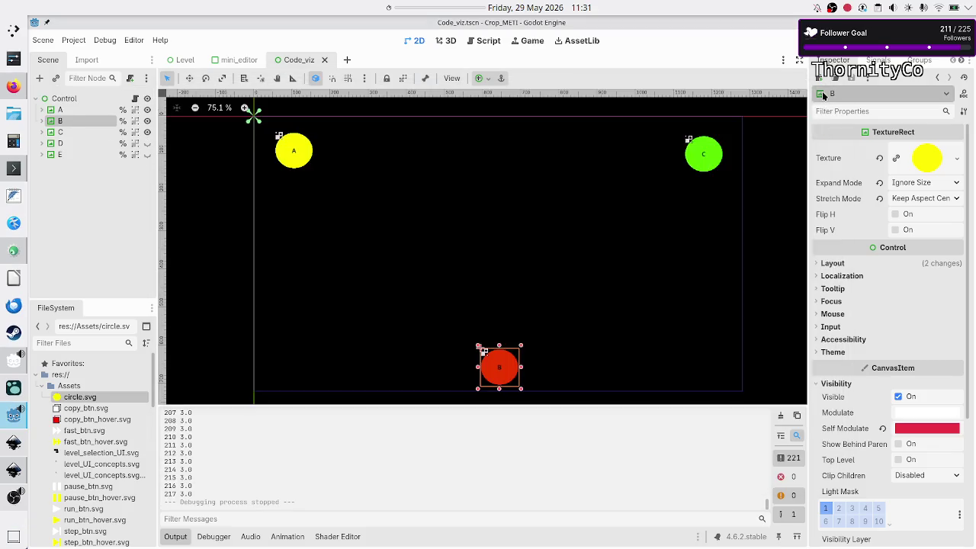
{"action": "left_click", "coordinate": [487, 41]}
{"action": "left_click", "coordinate": [585, 249]}
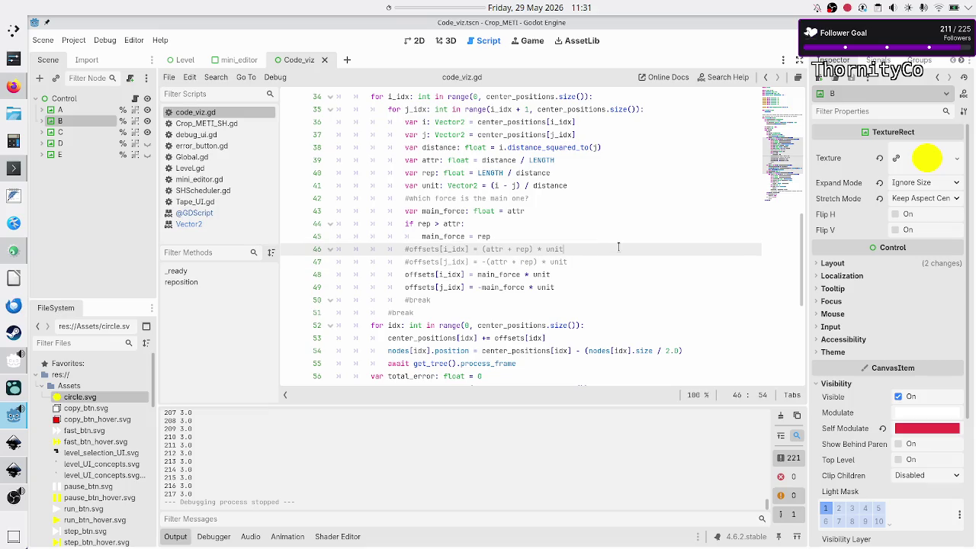
{"action": "key", "text": "Down"}
{"action": "key", "text": "Down"}
{"action": "key", "text": "Down"}
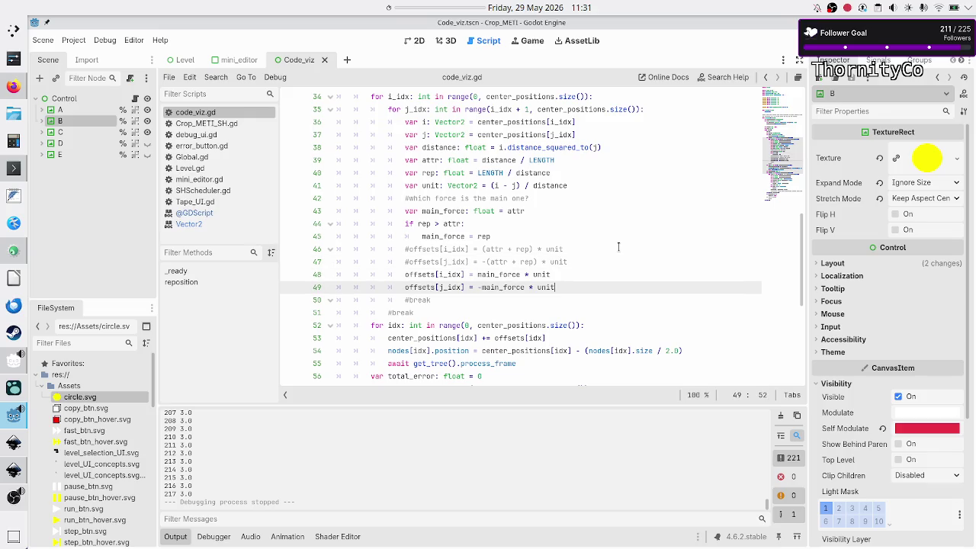
{"action": "key", "text": "Up"}
{"action": "key", "text": "Up"}
{"action": "key", "text": "Up"}
{"action": "key", "text": "Up"}
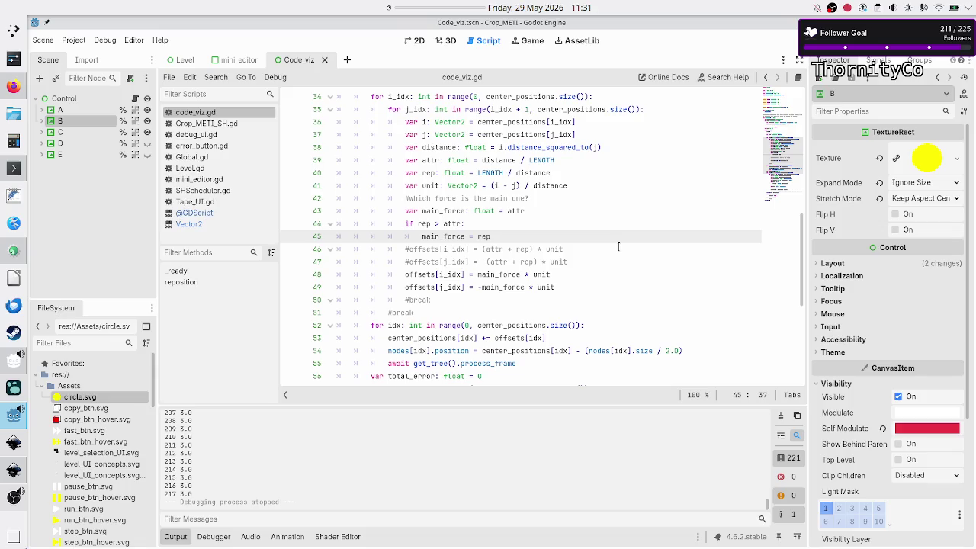
{"action": "left_click", "coordinate": [12, 501]}
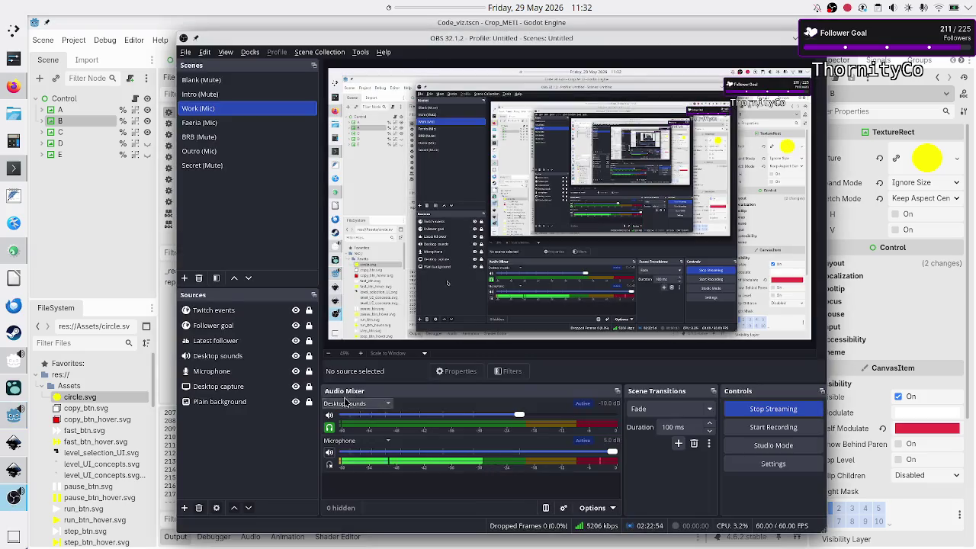
Mute and later unmute the microphone, minimise OBS, and place the caret on line 46 of code_viz.gd.
{"action": "left_click", "coordinate": [330, 455]}
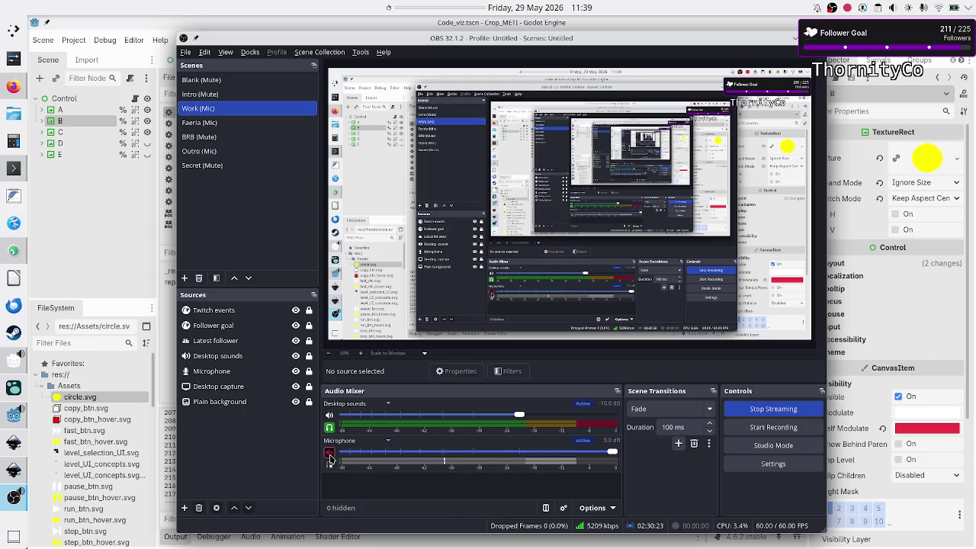
{"action": "left_click", "coordinate": [329, 456]}
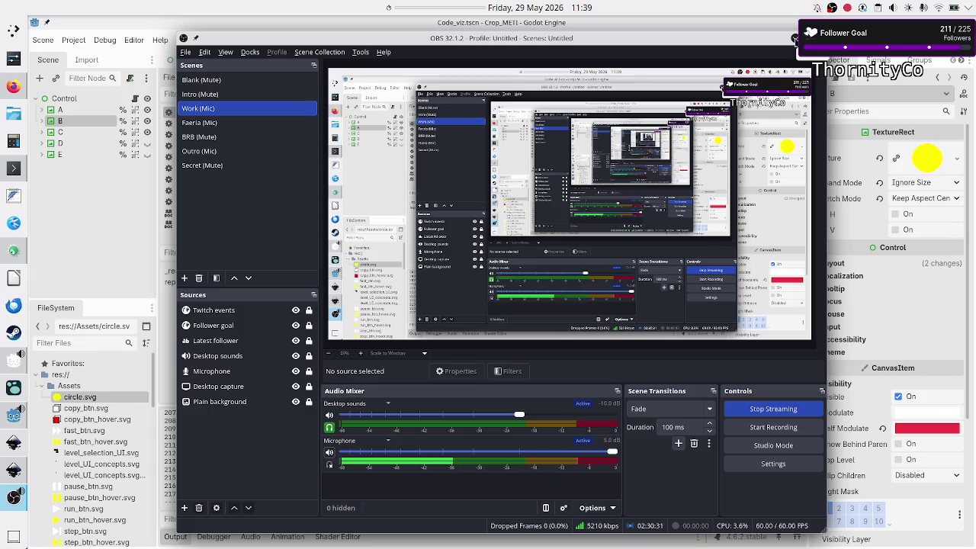
{"action": "left_click", "coordinate": [795, 39]}
{"action": "left_click", "coordinate": [622, 248]}
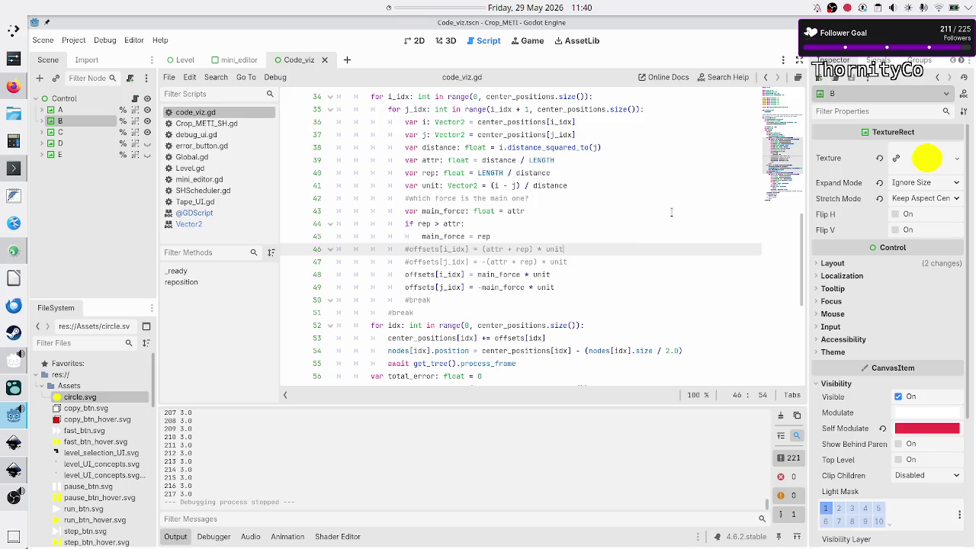
Review the force logic on lines 43–46: the main_force declaration, rep > attr check and assignment.
{"action": "left_click", "coordinate": [533, 225]}
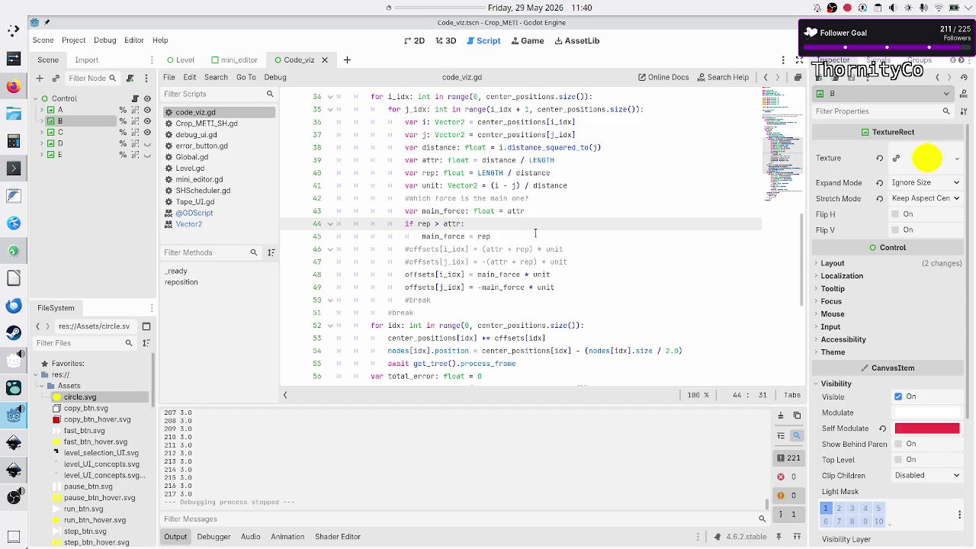
{"action": "left_click", "coordinate": [537, 236]}
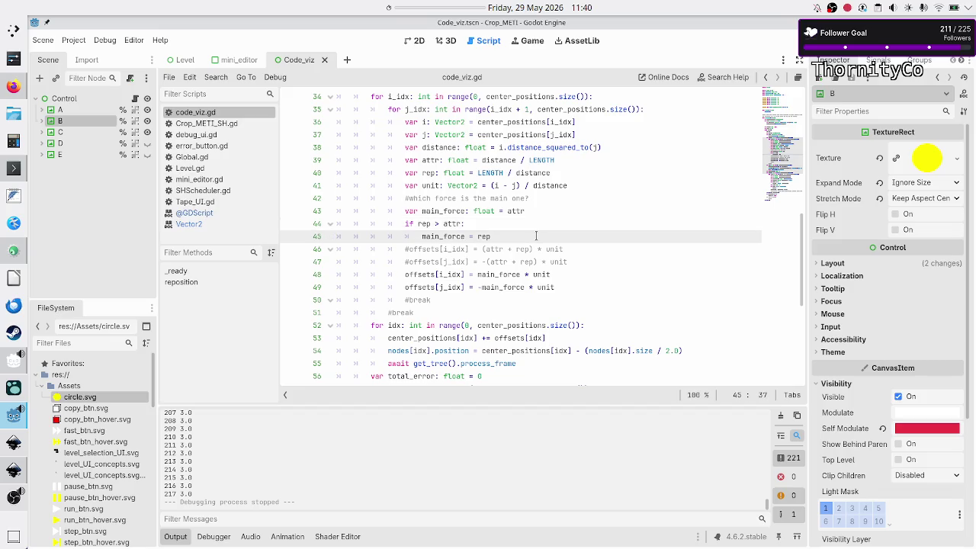
{"action": "left_click", "coordinate": [557, 211]}
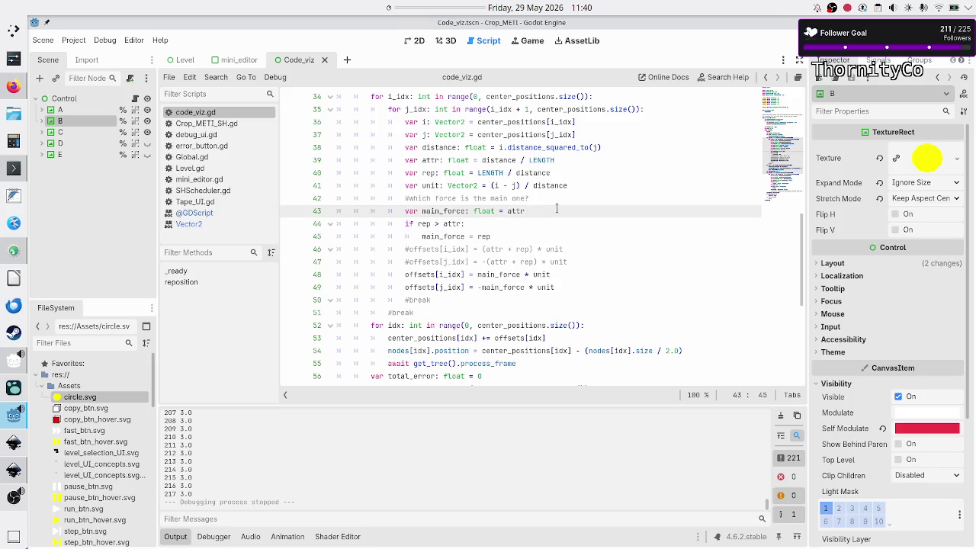
Switch to the Code_viz 2D canvas, then bring the Canva whiteboard in Firefox forward.
{"action": "left_click", "coordinate": [425, 47]}
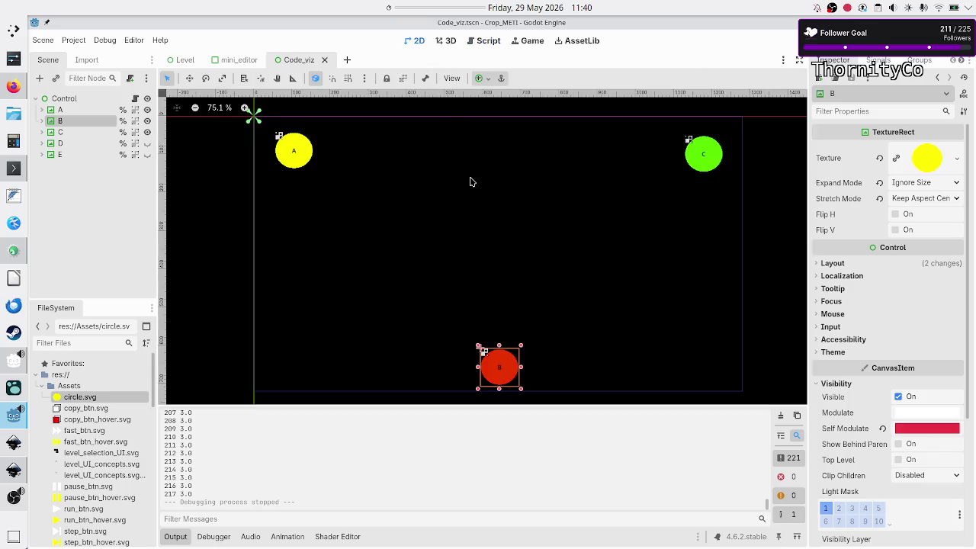
{"action": "left_click", "coordinate": [433, 195]}
{"action": "left_click", "coordinate": [16, 90]}
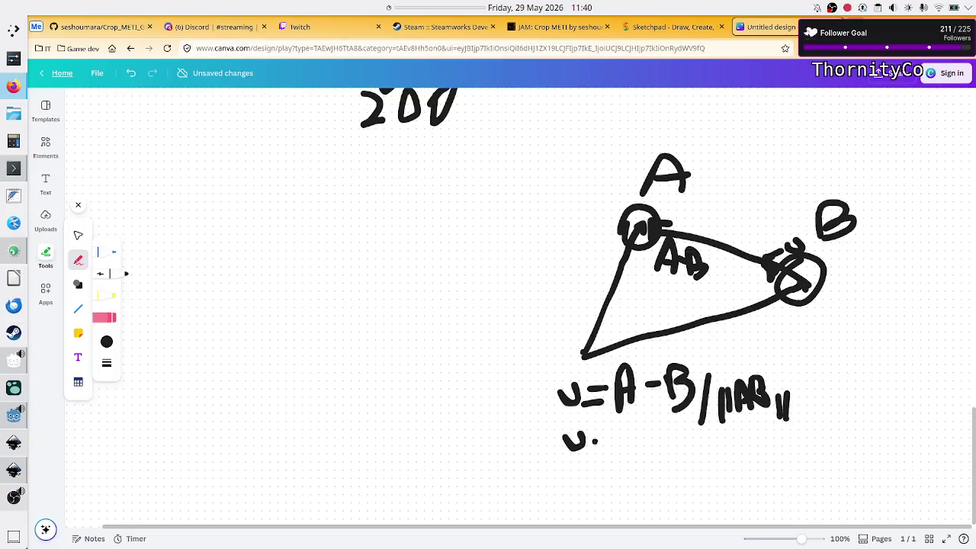
In a new tab, search DuckDuckGo for "newton's force of gravity equation" using the suggestion list.
{"action": "key", "text": "ctrl+t"}
{"action": "left_click", "coordinate": [498, 204]}
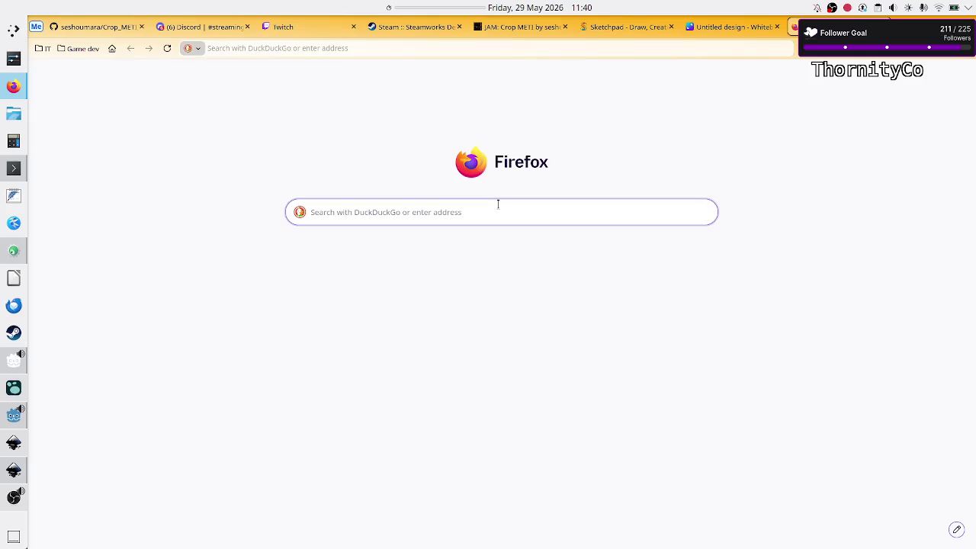
{"action": "type", "text": "force"}
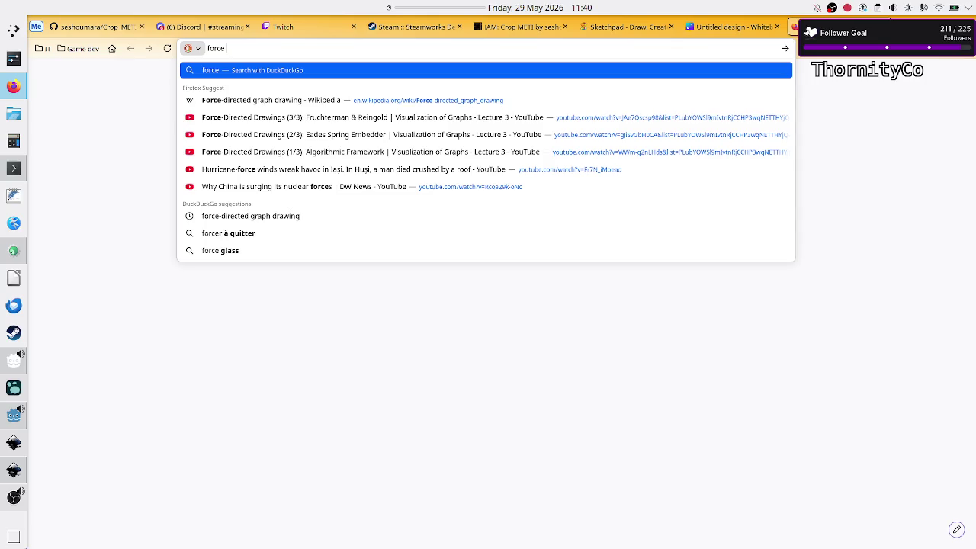
{"action": "key", "text": "BackSpace"}
{"action": "key", "text": "BackSpace"}
{"action": "key", "text": "BackSpace"}
{"action": "type", "text": "neu"}
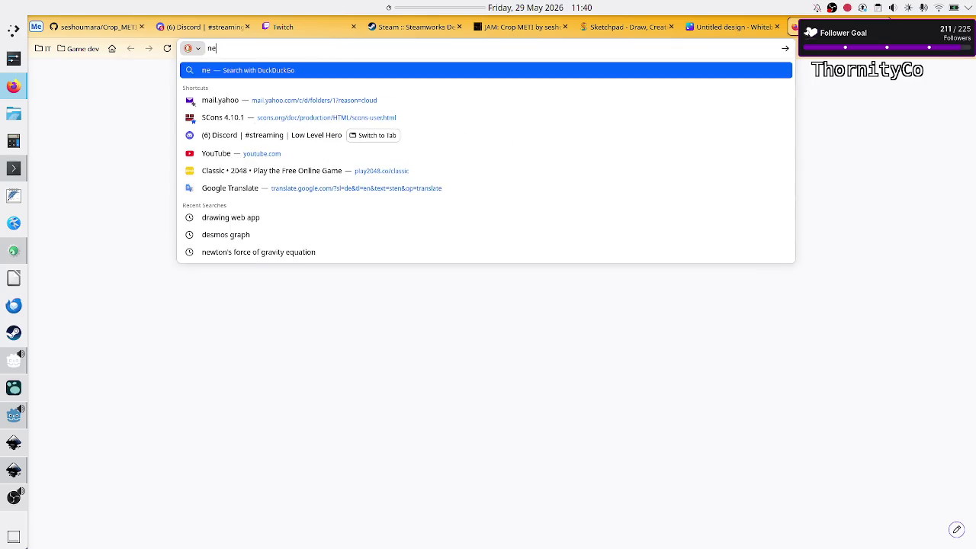
{"action": "key", "text": "BackSpace"}
{"action": "type", "text": "wtoni"}
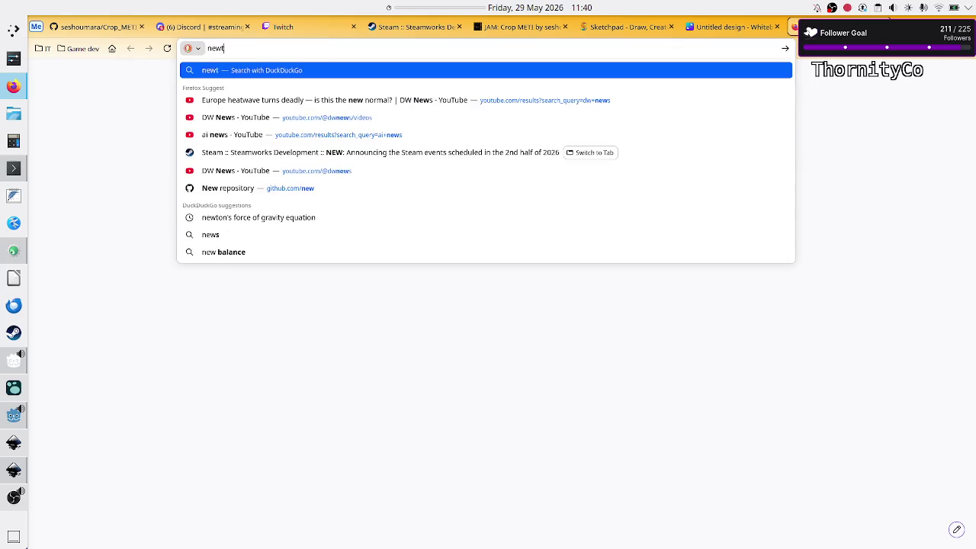
{"action": "key", "text": "BackSpace"}
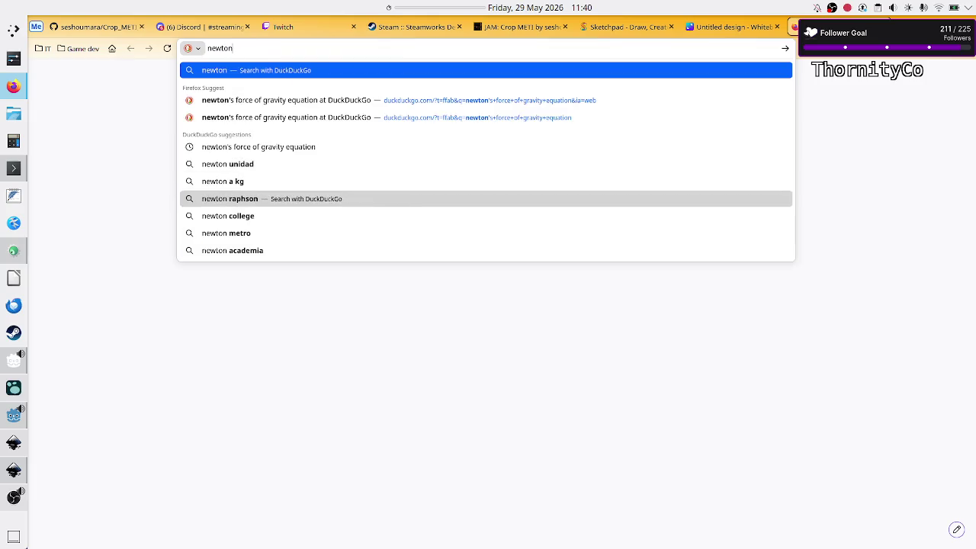
{"action": "key", "text": "Up"}
{"action": "key", "text": "Up"}
{"action": "key", "text": "Up"}
{"action": "key", "text": "Up"}
{"action": "key", "text": "Up"}
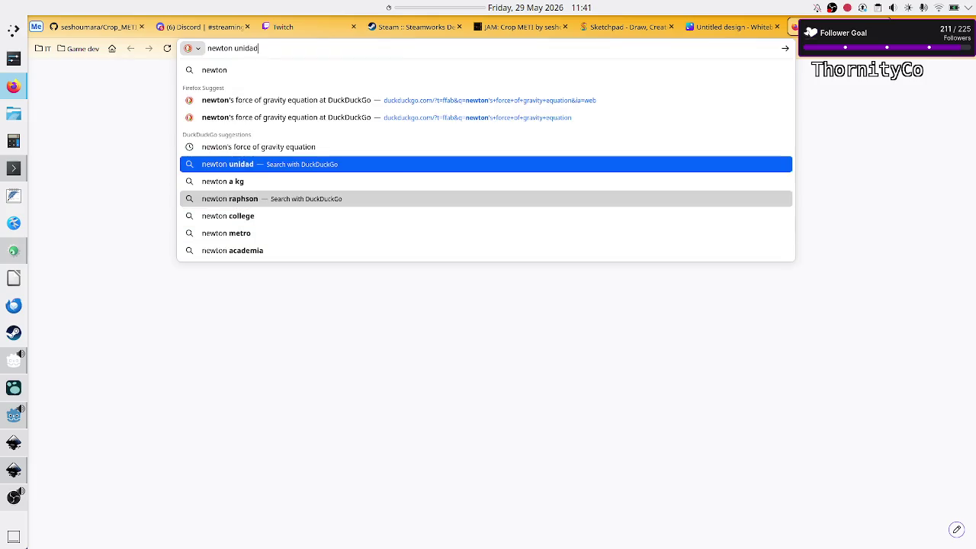
{"action": "key", "text": "Return"}
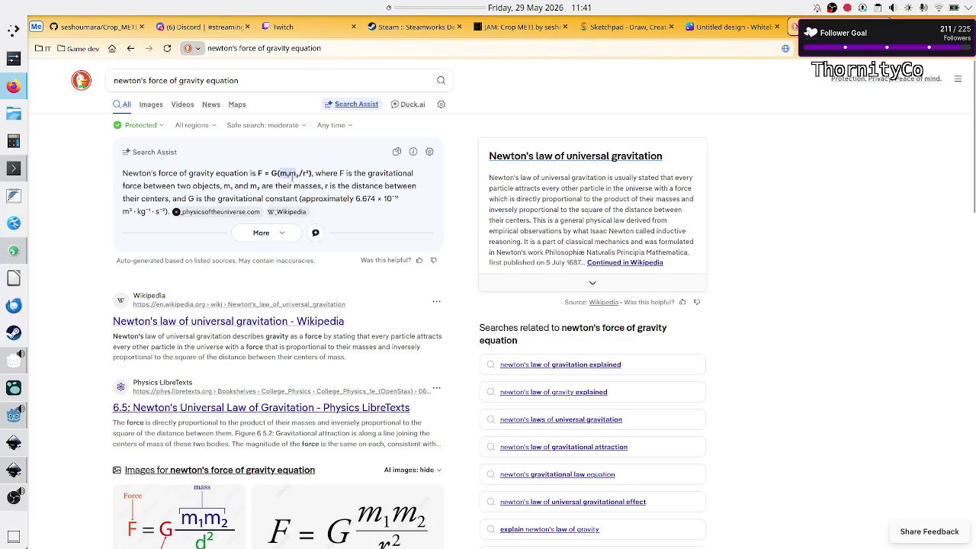
Highlight the m₁m₂ part of the Search Assist formula, deselect it, and switch back to Godot.
{"action": "left_click_drag", "start_coordinate": [291, 174], "coordinate": [298, 178]}
{"action": "left_click", "coordinate": [273, 174]}
{"action": "key", "text": "alt+Tab"}
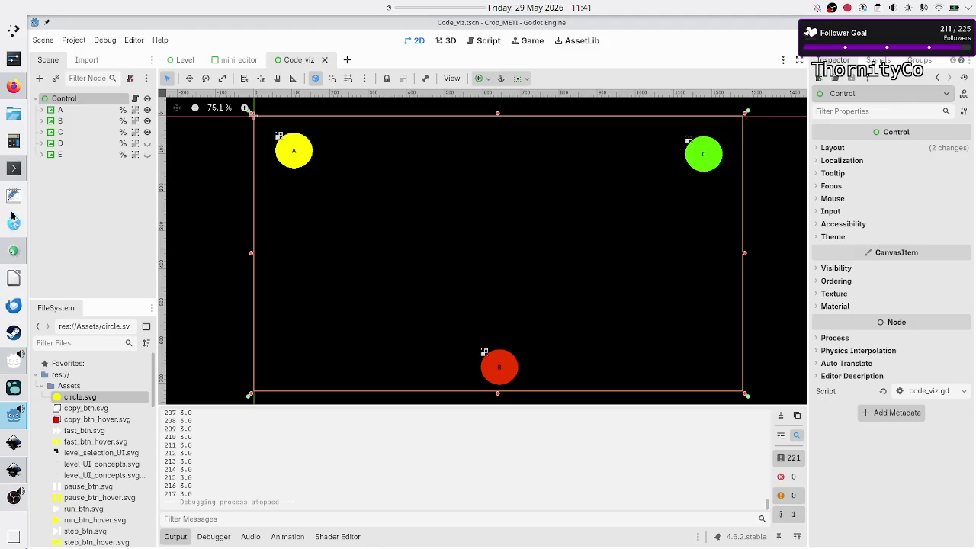
In Firefox, scroll the Canva whiteboard up to the A, B, C force sketch, then return to the gravity results.
{"action": "left_click", "coordinate": [14, 87]}
{"action": "left_click", "coordinate": [732, 27]}
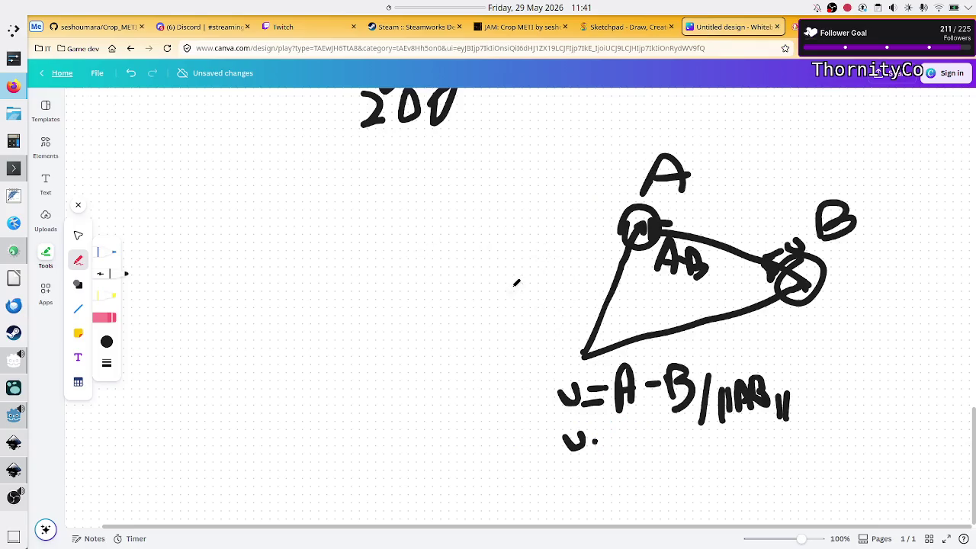
{"action": "scroll", "coordinate": [514, 284], "scroll_direction": "up", "scroll_amount": 10}
{"action": "scroll", "coordinate": [512, 292], "scroll_direction": "up", "scroll_amount": 10}
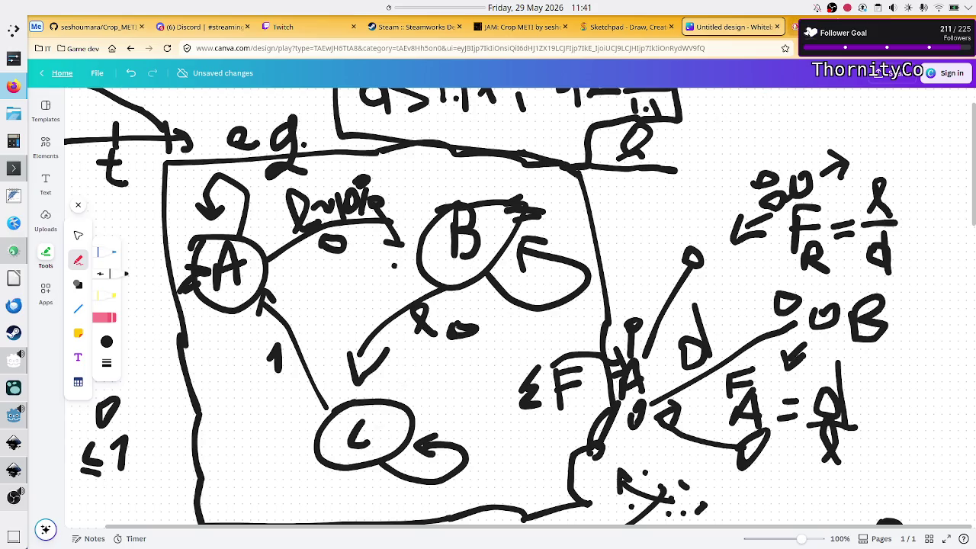
{"action": "left_click", "coordinate": [796, 27]}
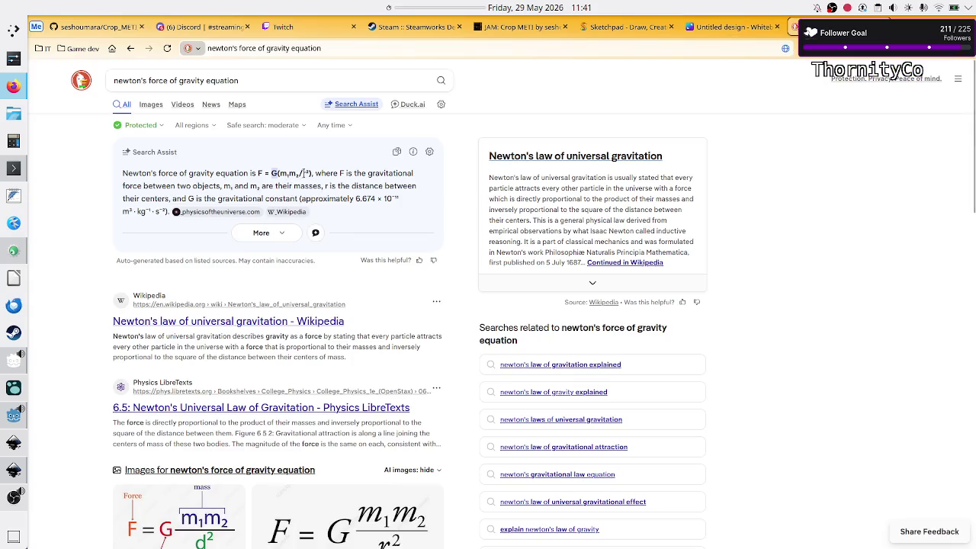
Highlight the r², mass product and G(m₁m₂/r² parts of the gravity formula, then bring Godot forward.
{"action": "double_click", "coordinate": [304, 173]}
{"action": "left_click_drag", "start_coordinate": [276, 173], "coordinate": [297, 173]}
{"action": "left_click_drag", "start_coordinate": [273, 173], "coordinate": [310, 173]}
{"action": "mouse_move", "coordinate": [11, 420]}
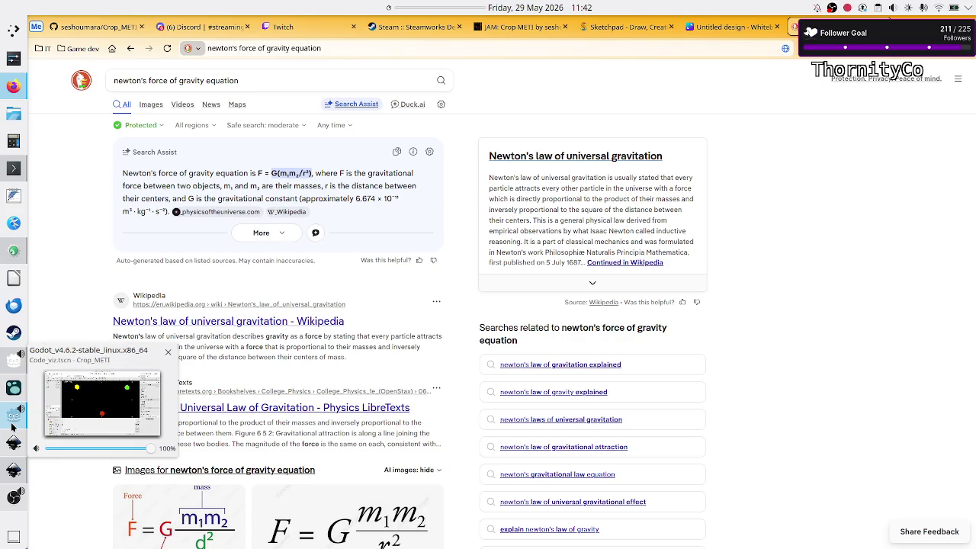
{"action": "left_click", "coordinate": [12, 428]}
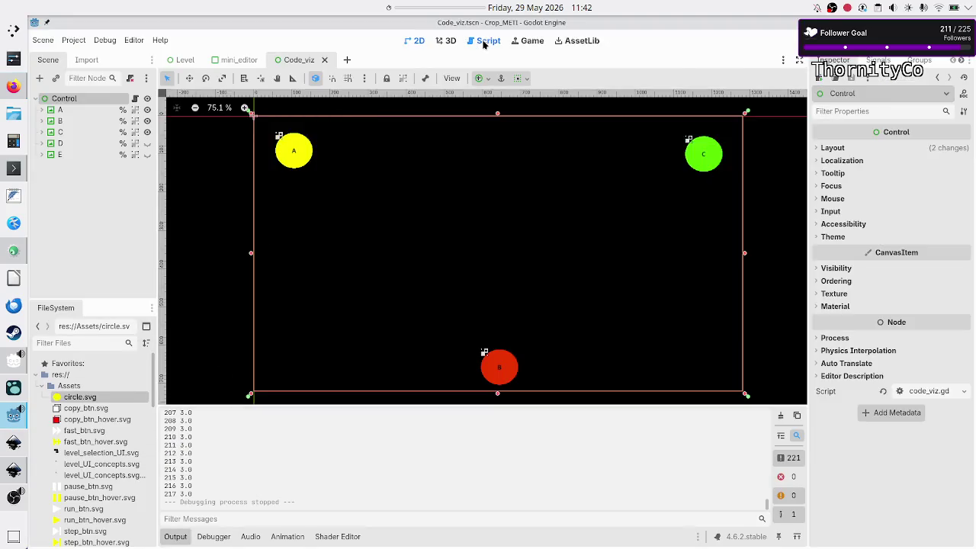
Rewrite line 40 of code_viz.gd as rep = LENGTH / (distance * distance), correcting the 'disttance' typo.
{"action": "left_click", "coordinate": [486, 42]}
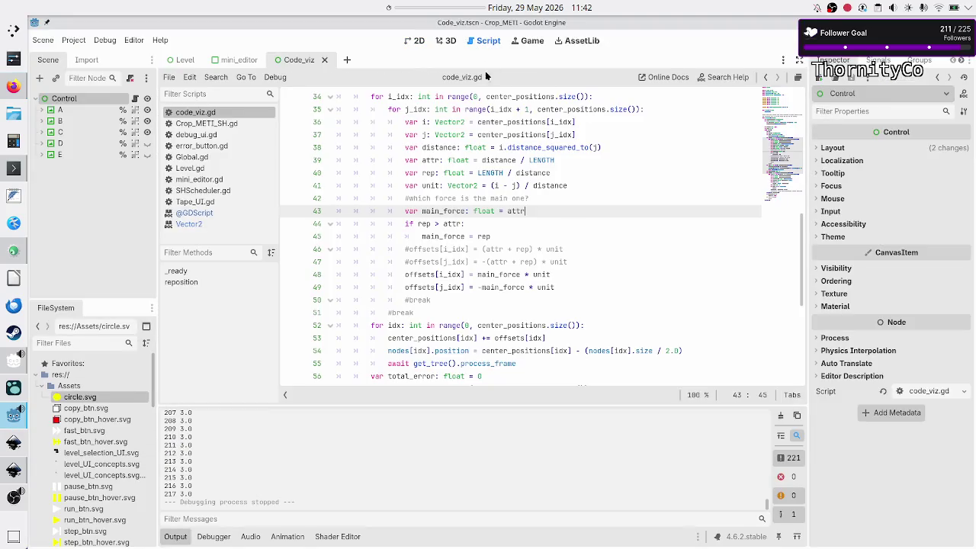
{"action": "double_click", "coordinate": [491, 173]}
{"action": "double_click", "coordinate": [532, 173]}
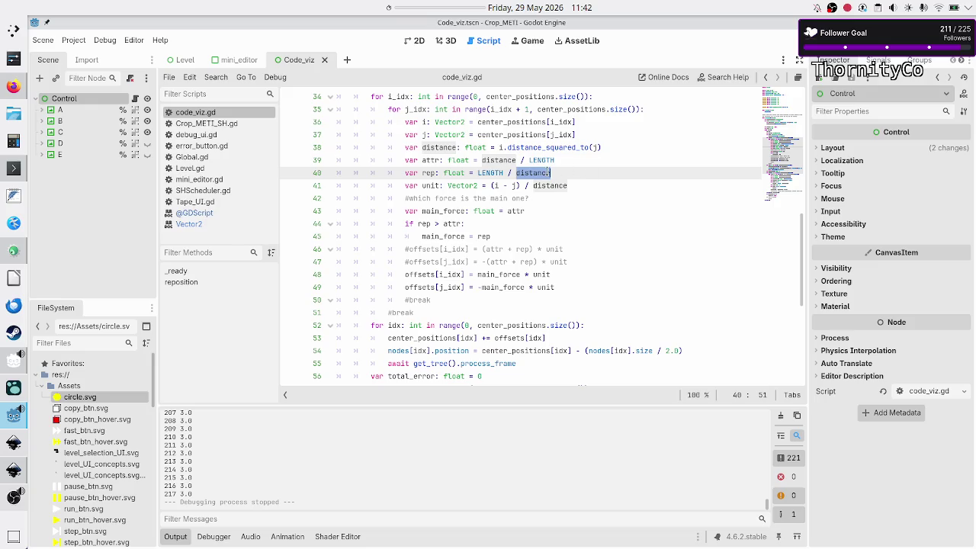
{"action": "left_click", "coordinate": [560, 173]}
{"action": "key", "text": "Left"}
{"action": "key", "text": "Left"}
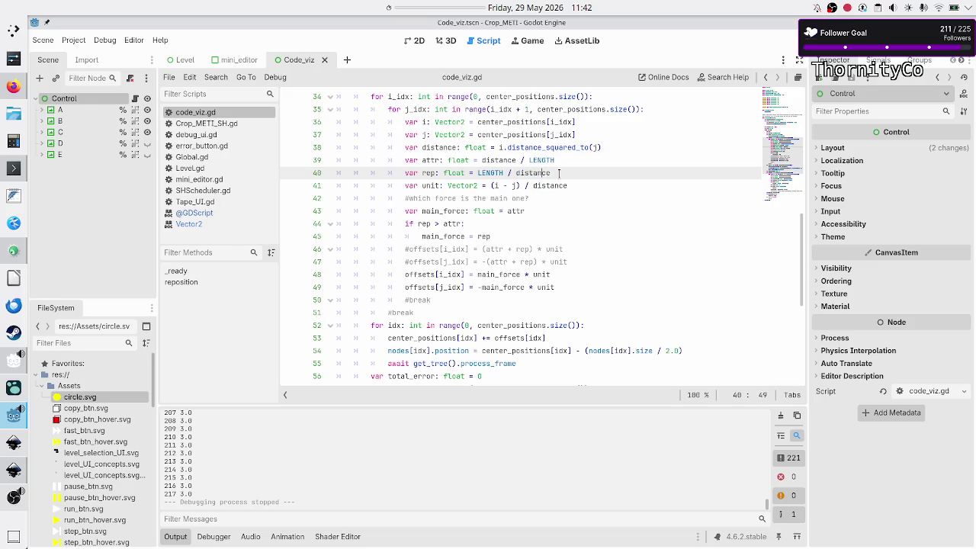
{"action": "type", "text": "("}
{"action": "key", "text": "End"}
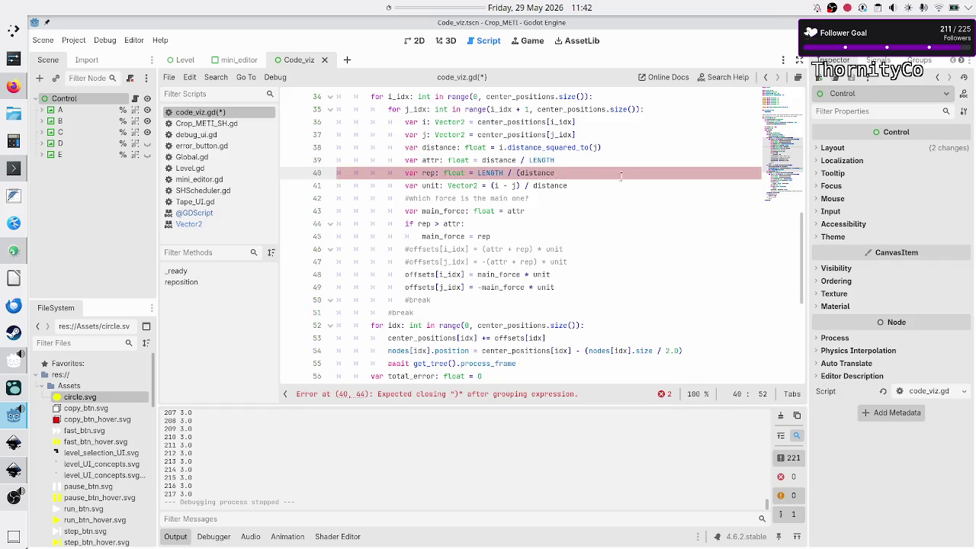
{"action": "type", "text": "* disttance)"}
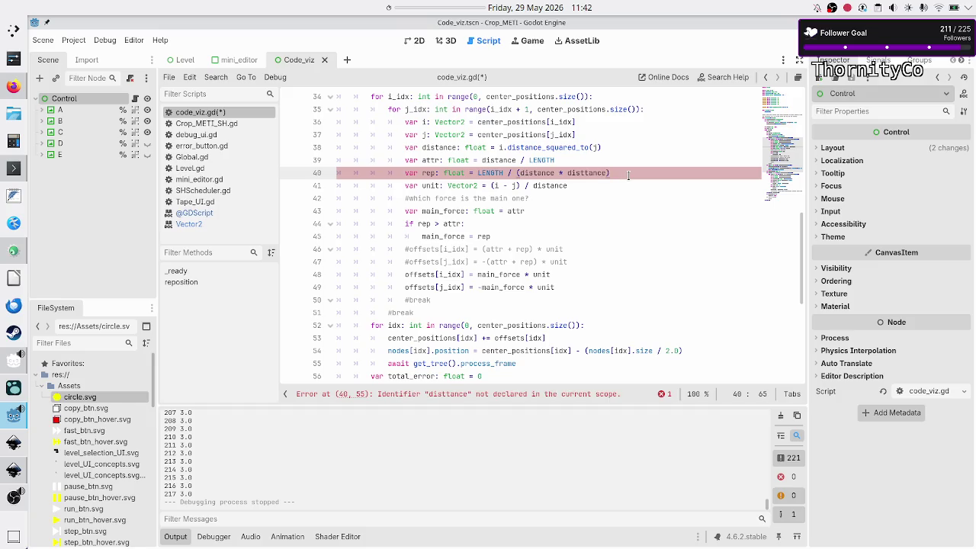
{"action": "key", "text": "BackSpace"}
{"action": "key", "text": "End"}
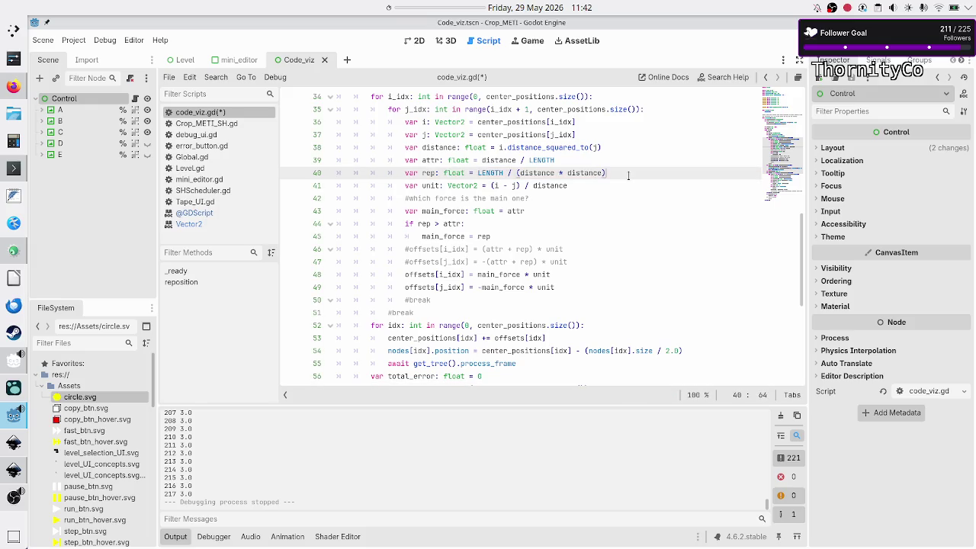
{"action": "key", "text": "alt+Tab"}
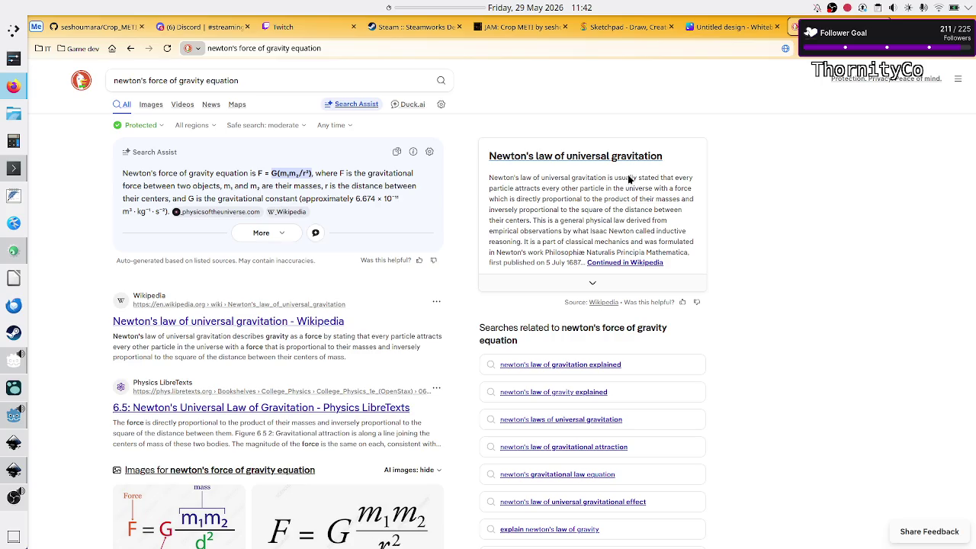
Select the F = G(m₁m₂/r²) formula in the results, then return to the top of code_viz.gd.
{"action": "left_click_drag", "start_coordinate": [281, 173], "coordinate": [273, 175]}
{"action": "key", "text": "alt+Tab"}
{"action": "scroll", "coordinate": [417, 124], "scroll_direction": "up", "scroll_amount": 15}
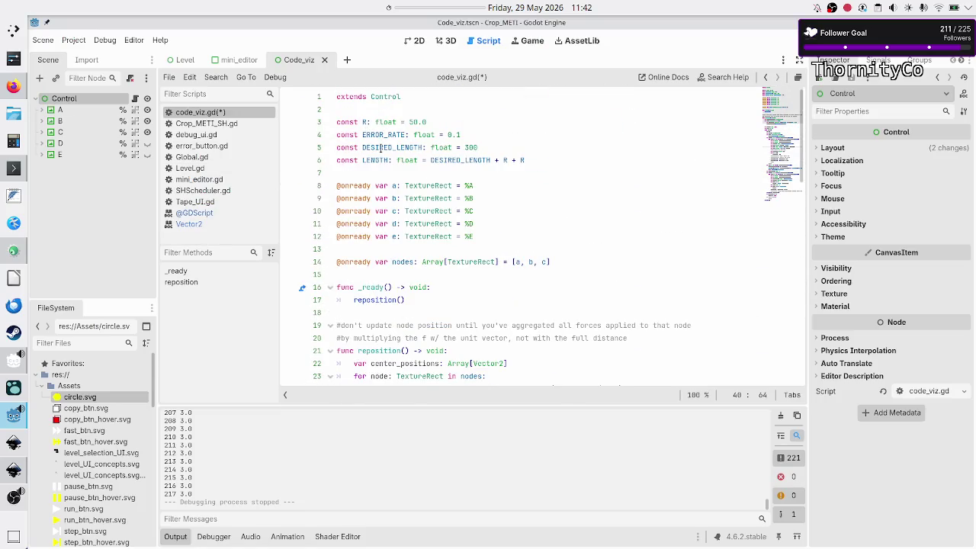
Inspect DESIRED_LENGTH and the LENGTH = DESIRED_LENGTH + R + R constant without editing them.
{"action": "double_click", "coordinate": [383, 148]}
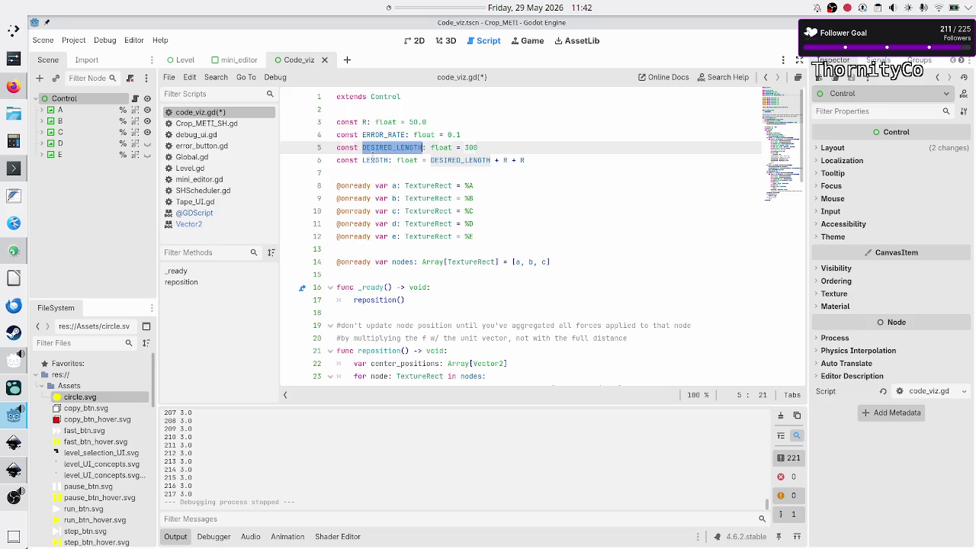
{"action": "double_click", "coordinate": [373, 159]}
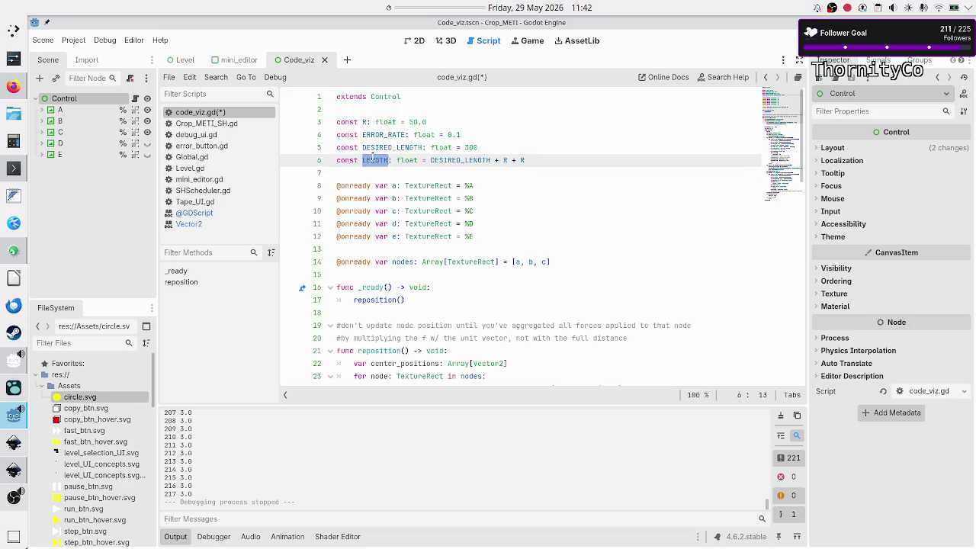
{"action": "left_click", "coordinate": [542, 156]}
{"action": "mouse_move", "coordinate": [546, 158]}
{"action": "left_mouse_down"}
{"action": "mouse_move", "coordinate": [416, 160]}
{"action": "mouse_move", "coordinate": [431, 160]}
{"action": "left_mouse_up"}
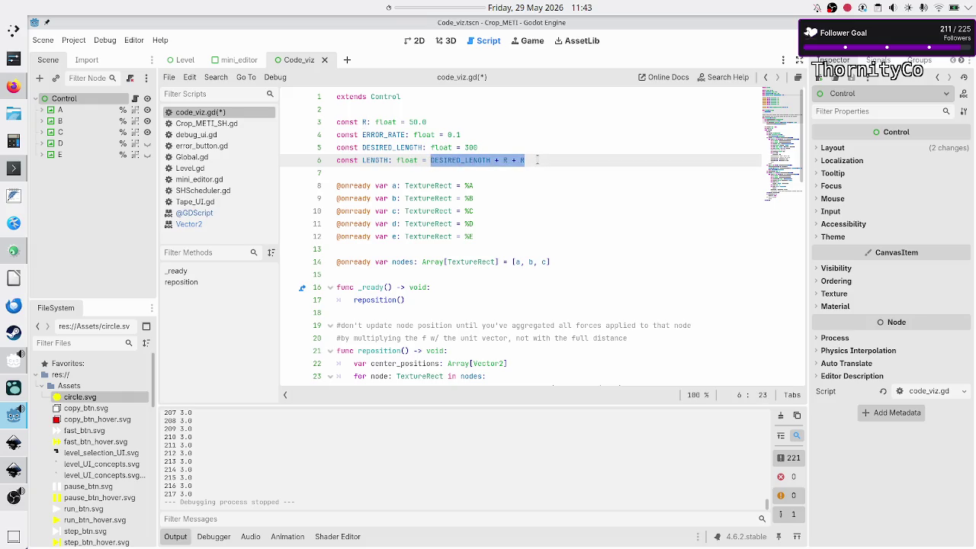
{"action": "key", "text": "alt+Tab"}
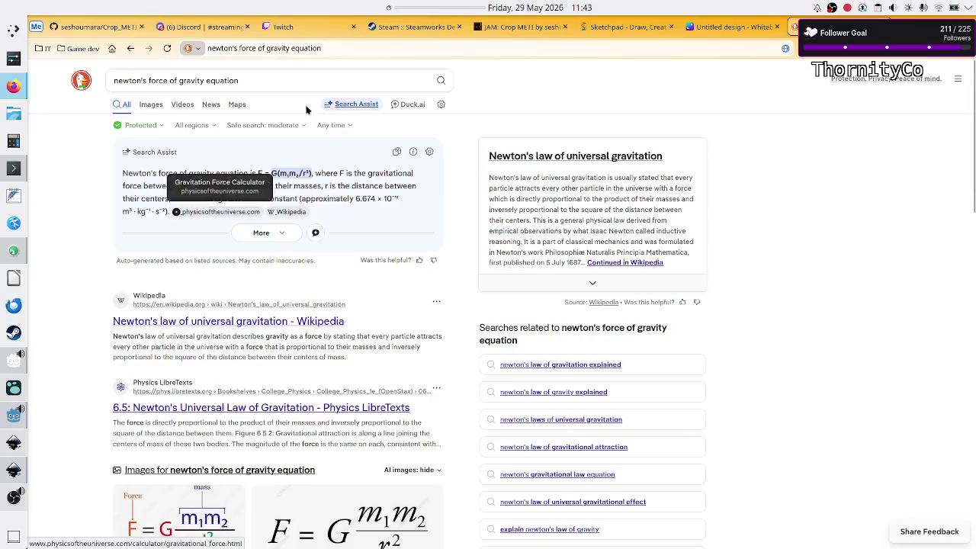
{"action": "left_click_drag", "start_coordinate": [271, 173], "coordinate": [288, 173]}
{"action": "left_click", "coordinate": [288, 173]}
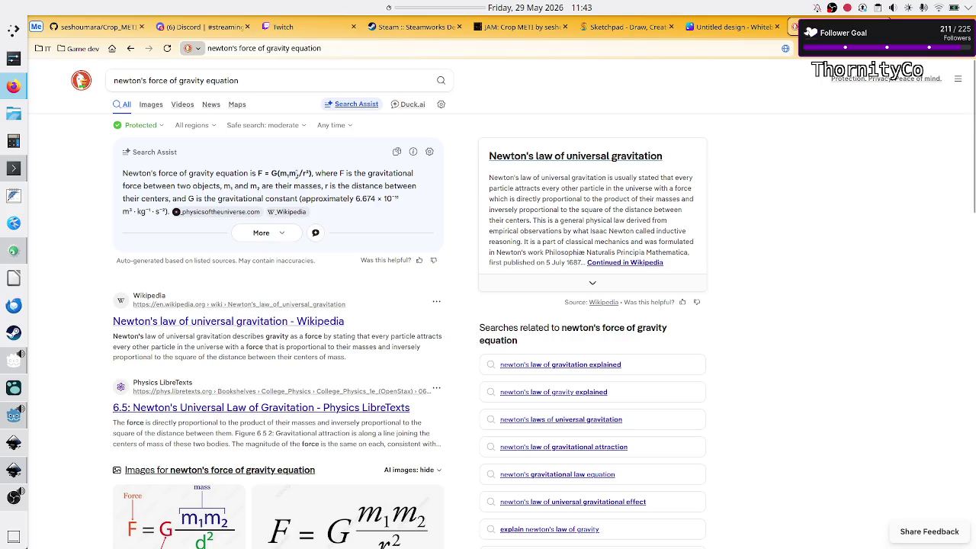
{"action": "key", "text": "alt+Tab"}
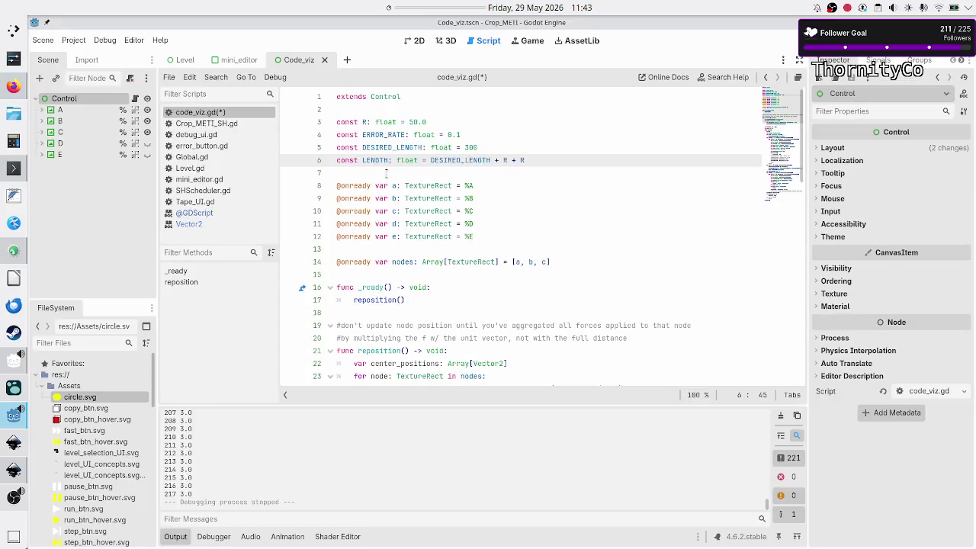
Change line 39's attraction to attr = (distance * distance) / LENGTH.
{"action": "scroll", "coordinate": [537, 241], "scroll_direction": "down", "scroll_amount": 15}
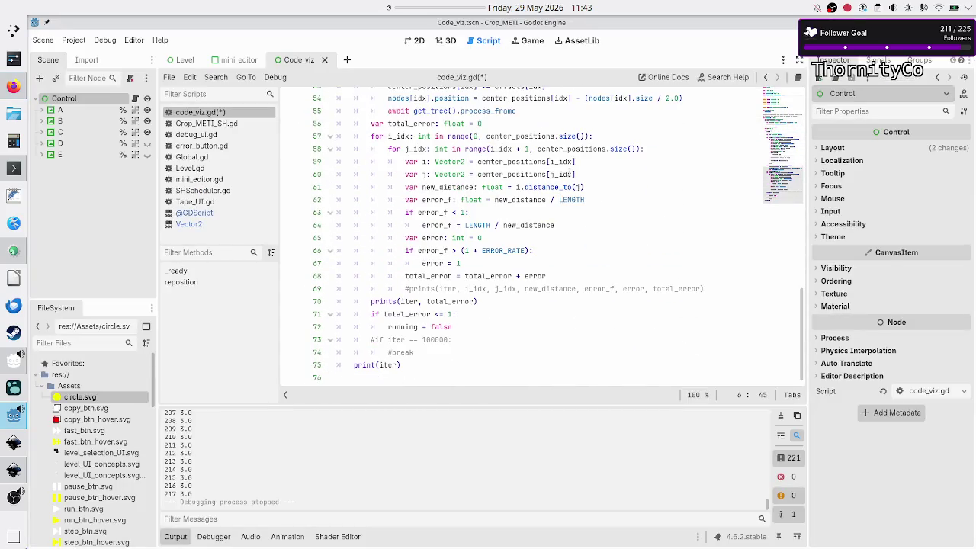
{"action": "scroll", "coordinate": [571, 173], "scroll_direction": "up", "scroll_amount": 7}
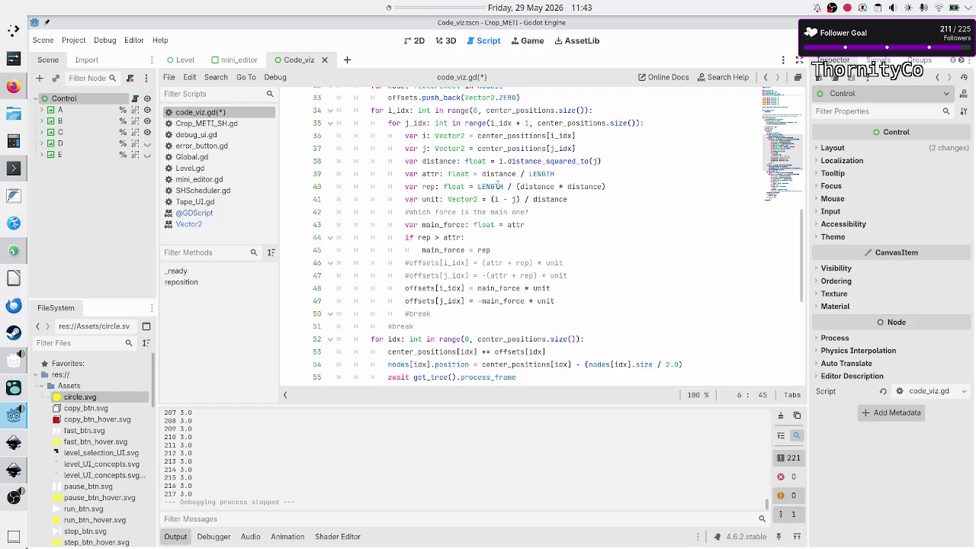
{"action": "double_click", "coordinate": [500, 185]}
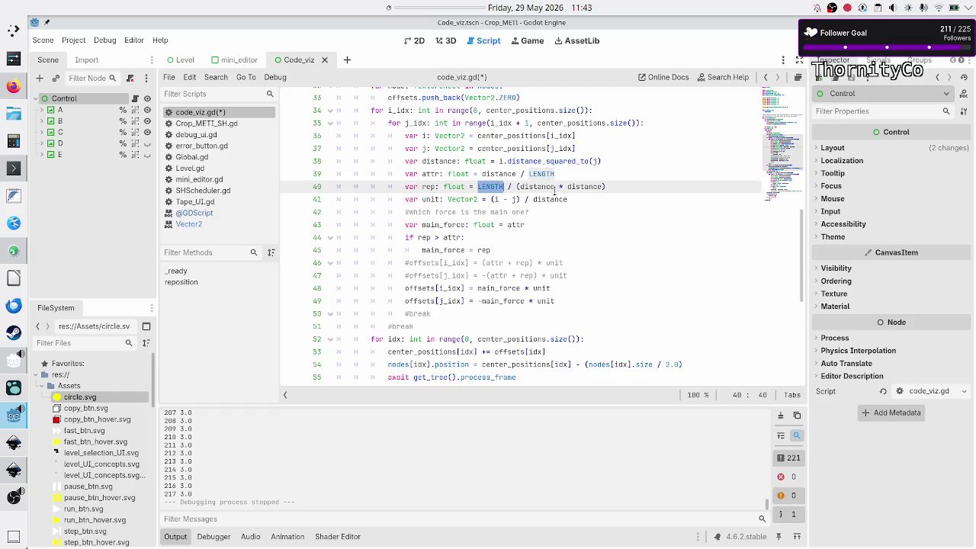
{"action": "left_click_drag", "start_coordinate": [522, 187], "coordinate": [589, 187]}
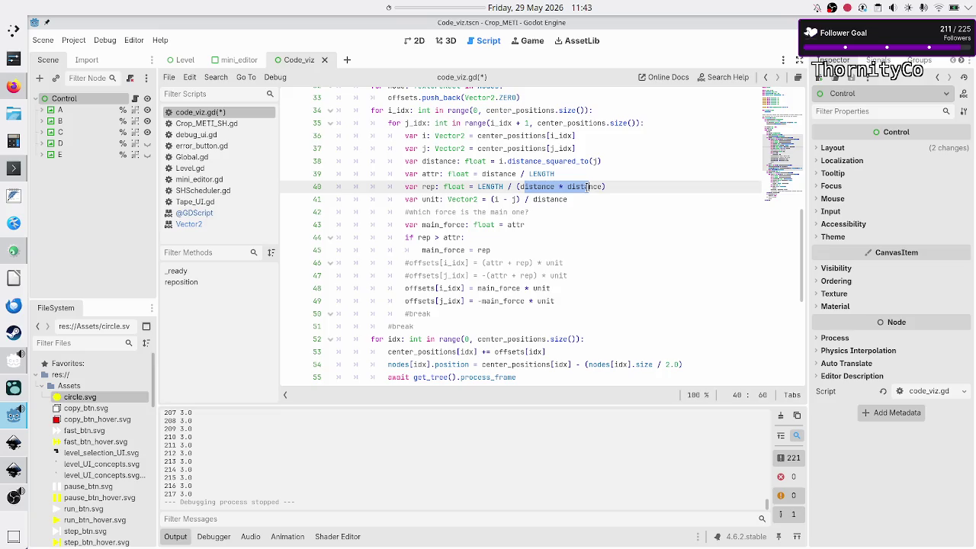
{"action": "left_click", "coordinate": [621, 186]}
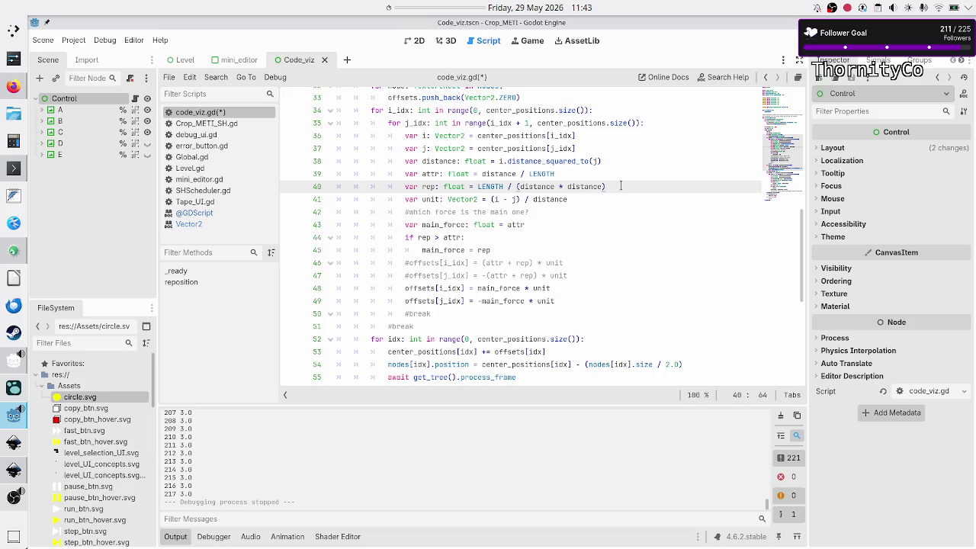
{"action": "key", "text": "Up"}
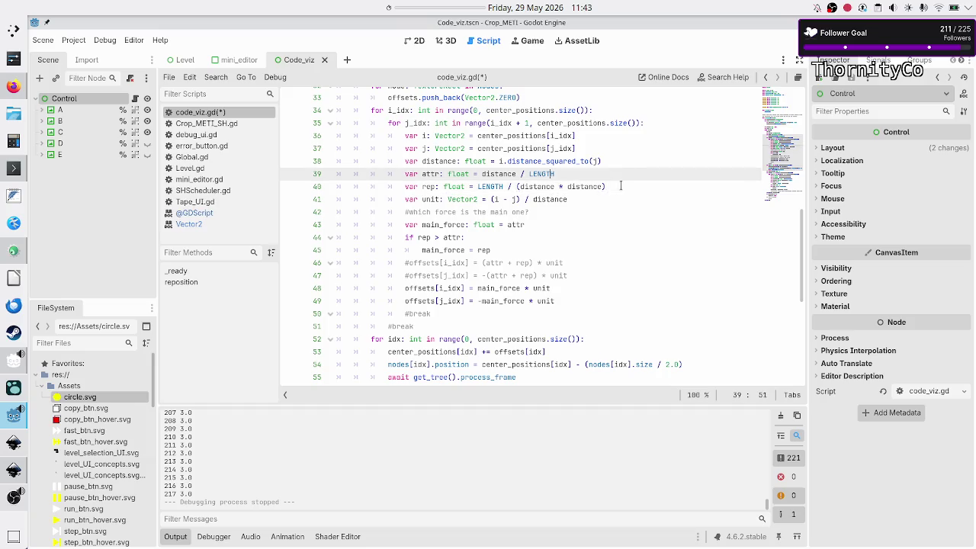
{"action": "type", "text": "("}
{"action": "key", "text": "Right"}
{"action": "key", "text": "Right"}
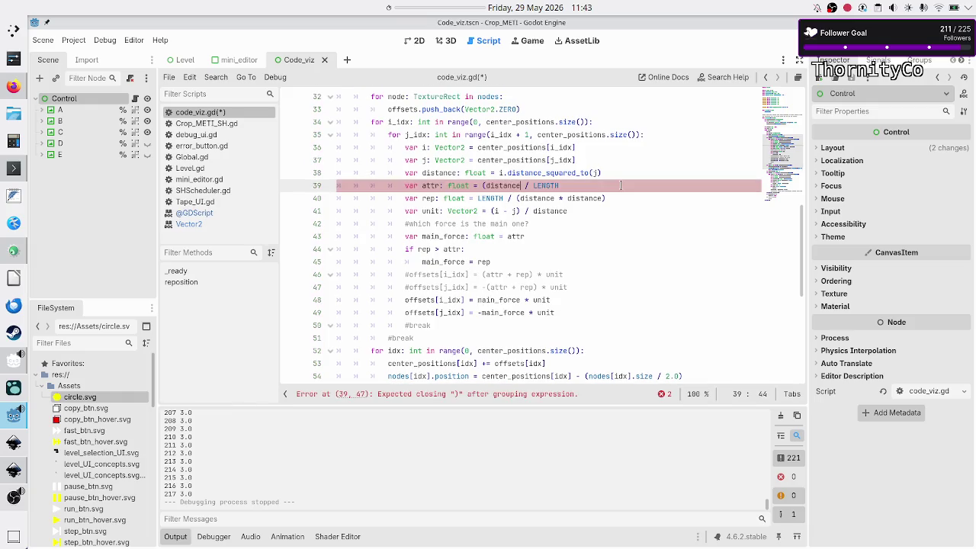
{"action": "type", "text": "* distance"}
{"action": "type", "text": ")"}
{"action": "key", "text": "Down"}
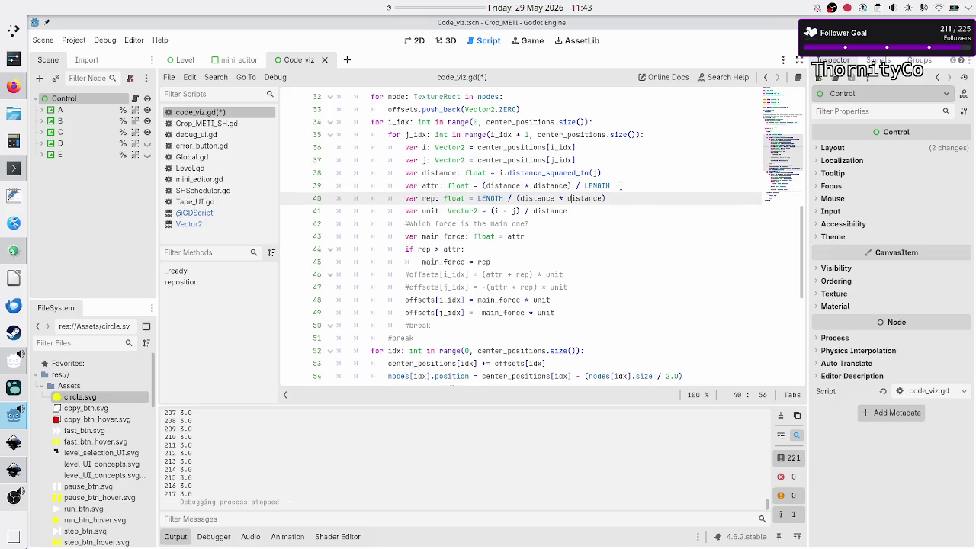
{"action": "key", "text": "alt+Tab"}
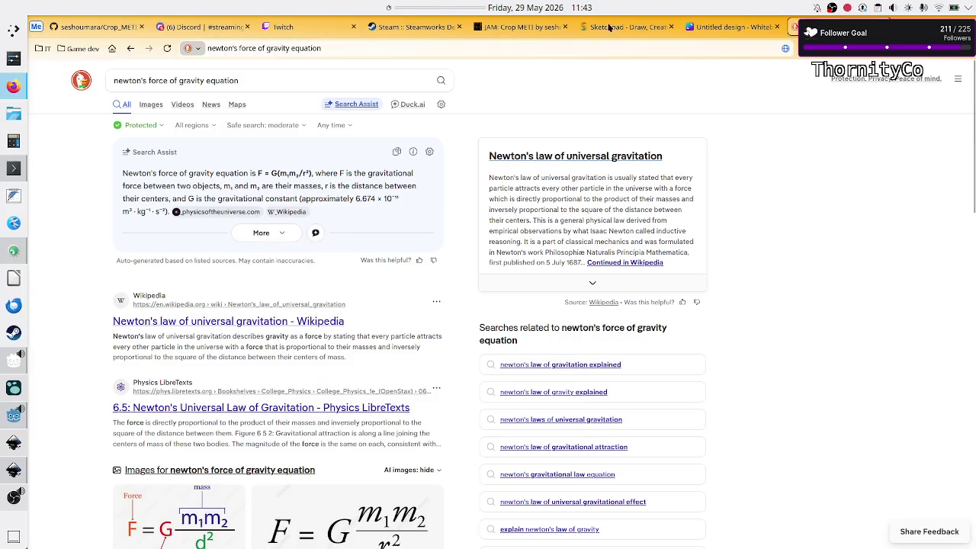
Annotate both exponents in the boxed F_A and F_R formulas as m=2.
{"action": "left_click", "coordinate": [611, 29]}
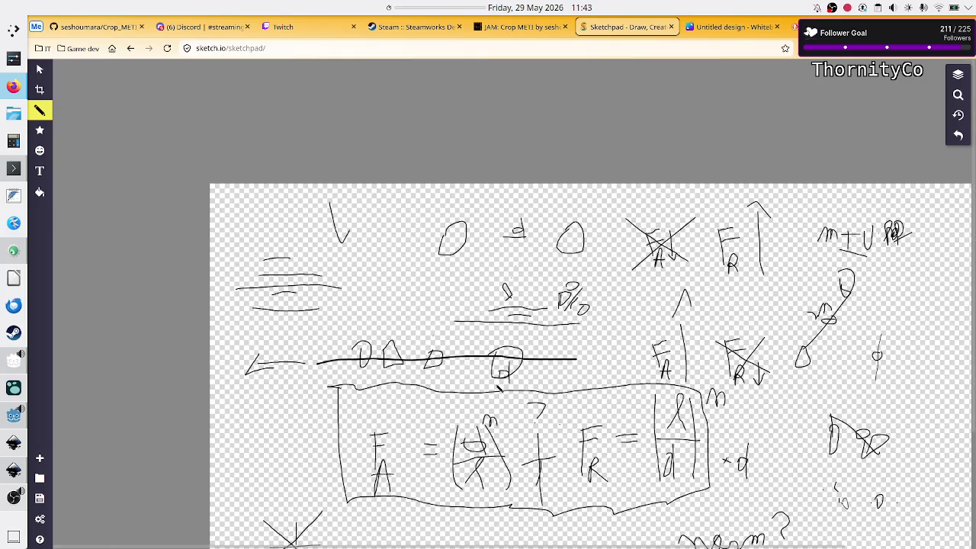
{"action": "scroll", "coordinate": [497, 388], "scroll_direction": "down", "scroll_amount": 3}
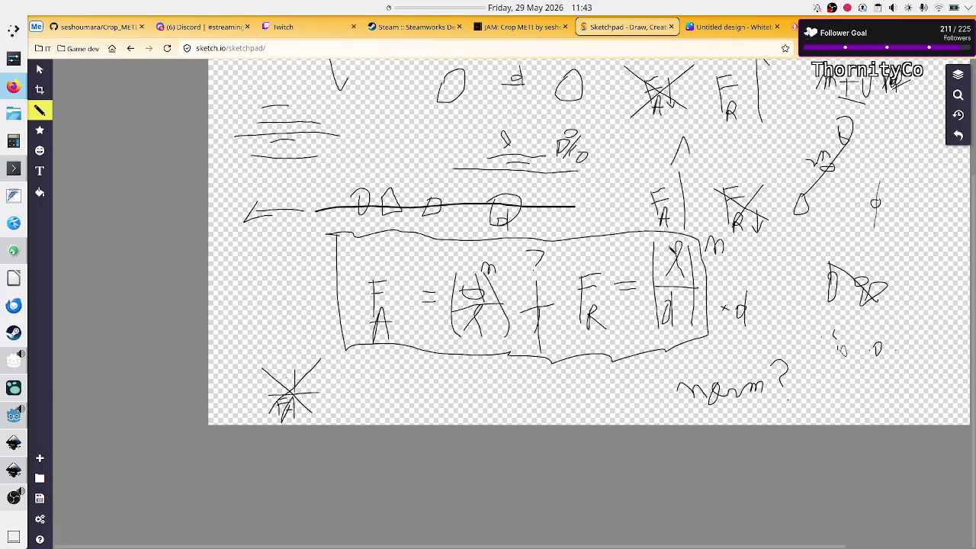
{"action": "left_click_drag", "start_coordinate": [498, 268], "coordinate": [504, 267]}
{"action": "left_click_drag", "start_coordinate": [510, 265], "coordinate": [524, 279]}
{"action": "mouse_move", "coordinate": [728, 244]}
{"action": "left_mouse_down"}
{"action": "mouse_move", "coordinate": [755, 245]}
{"action": "mouse_move", "coordinate": [738, 257]}
{"action": "mouse_move", "coordinate": [759, 259]}
{"action": "left_mouse_up"}
Write a 1 and a θ symbol beneath the top-left circle.
{"action": "mouse_move", "coordinate": [428, 110]}
{"action": "left_mouse_down"}
{"action": "mouse_move", "coordinate": [431, 122]}
{"action": "mouse_move", "coordinate": [440, 114]}
{"action": "left_mouse_up"}
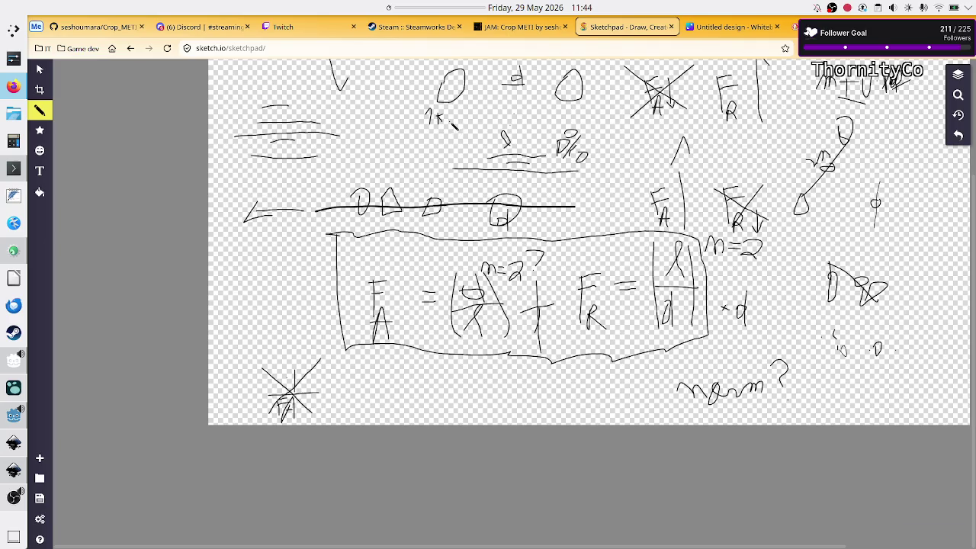
{"action": "mouse_move", "coordinate": [456, 136]}
{"action": "left_mouse_down"}
{"action": "mouse_move", "coordinate": [440, 145]}
{"action": "mouse_move", "coordinate": [448, 126]}
{"action": "left_mouse_up"}
{"action": "left_click_drag", "start_coordinate": [438, 135], "coordinate": [457, 132]}
{"action": "key", "text": "alt+Tab"}
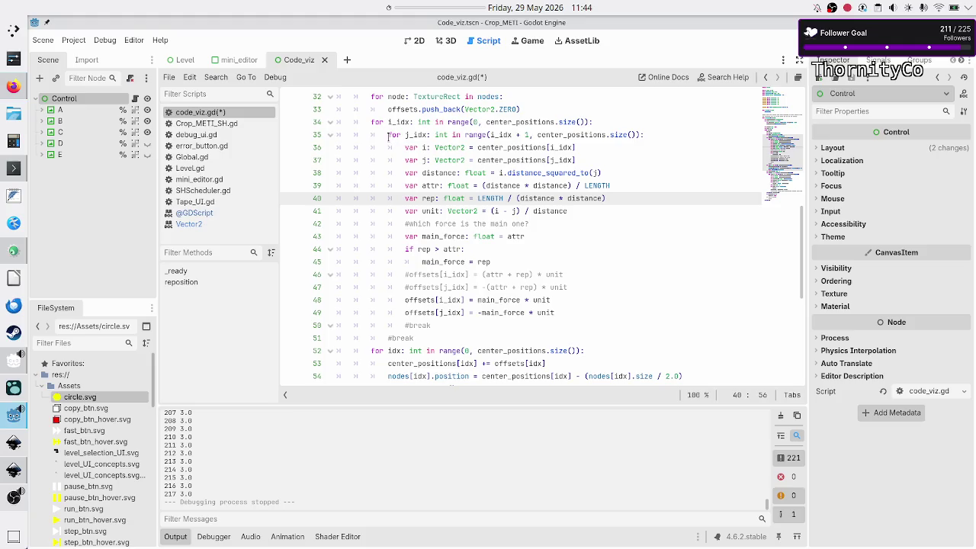
Review lines 38–40 of code_viz.gd, leaving the attr and rep formulas unchanged.
{"action": "left_click", "coordinate": [624, 186]}
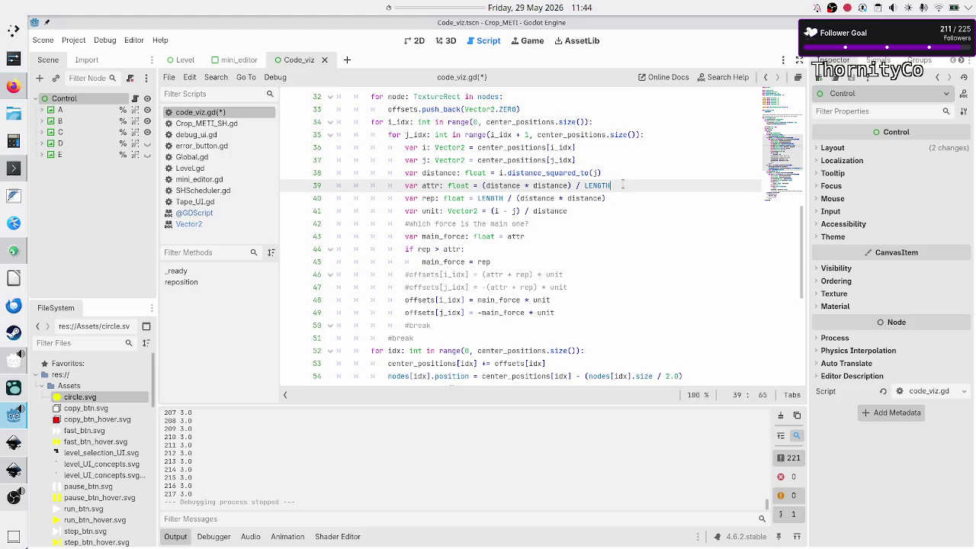
{"action": "left_click", "coordinate": [619, 177]}
{"action": "left_click", "coordinate": [622, 184]}
{"action": "left_click", "coordinate": [616, 197]}
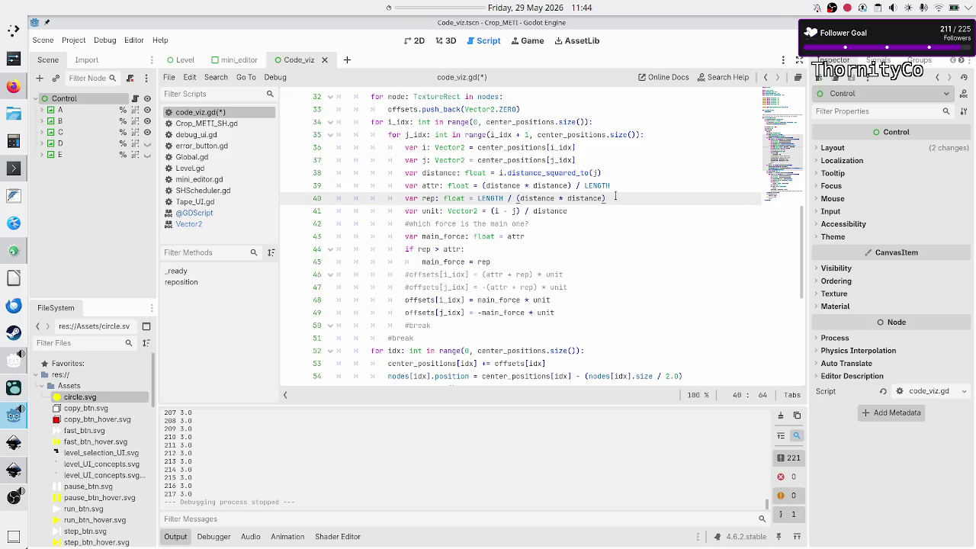
{"action": "key", "text": "alt+Tab"}
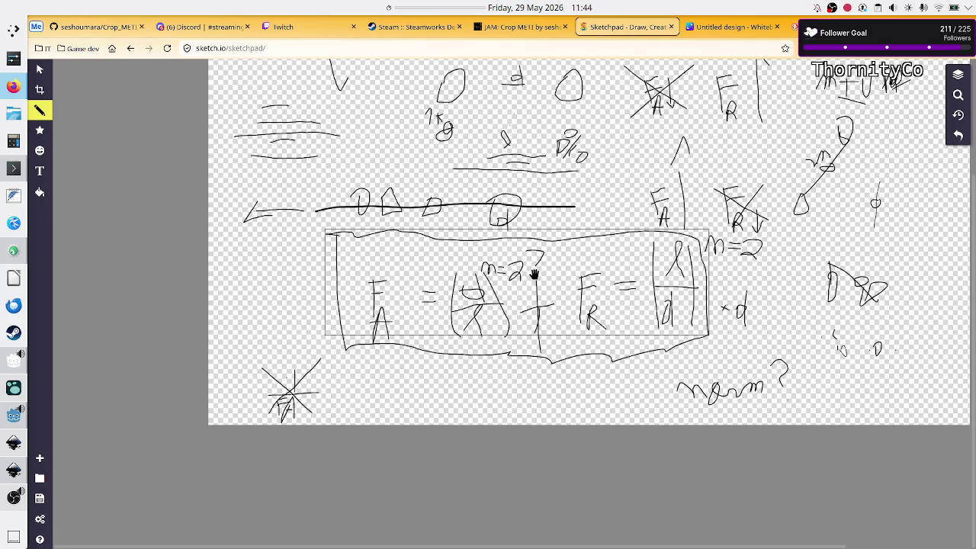
Return from the Sketchpad formula drawing to the Godot script editor.
{"action": "key", "text": "alt+Tab"}
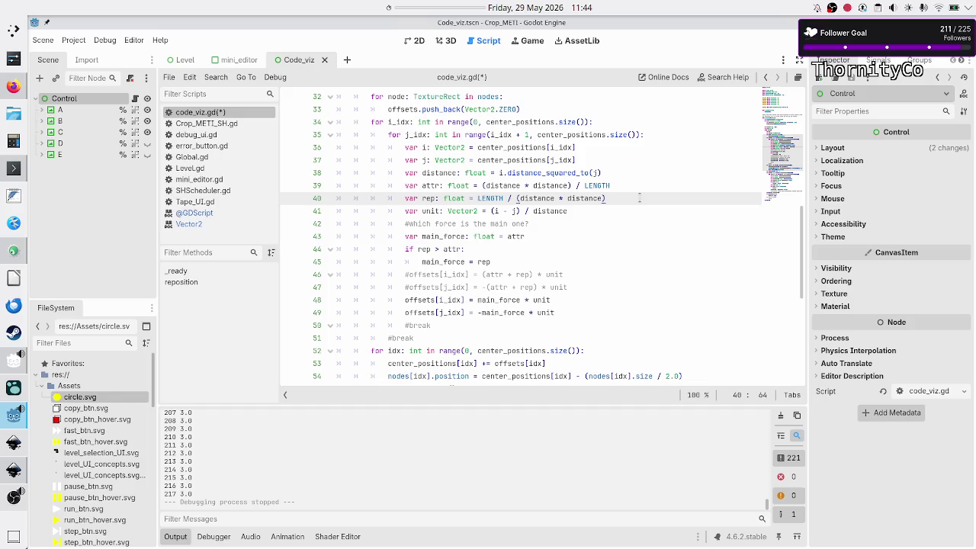
{"action": "key", "text": "Down"}
{"action": "key", "text": "Up"}
{"action": "key", "text": "Up"}
{"action": "key", "text": "Down"}
{"action": "key", "text": "Down"}
{"action": "key", "text": "Down"}
{"action": "key", "text": "Down"}
{"action": "key", "text": "Home"}
{"action": "key", "text": "Down"}
{"action": "key", "text": "Down"}
{"action": "key", "text": "Down"}
{"action": "key", "text": "Up"}
{"action": "key", "text": "Up"}
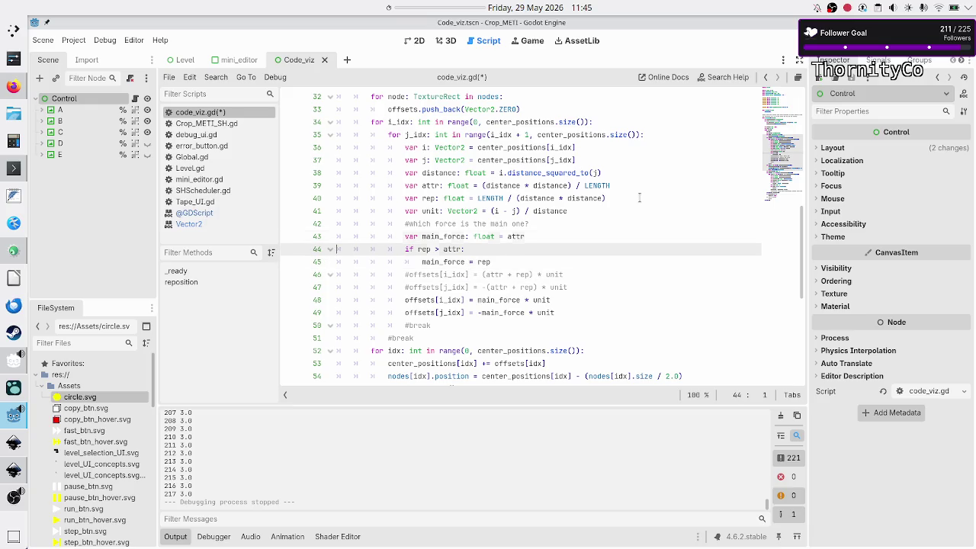
{"action": "key", "text": "Up"}
{"action": "key", "text": "Up"}
{"action": "key", "text": "Up"}
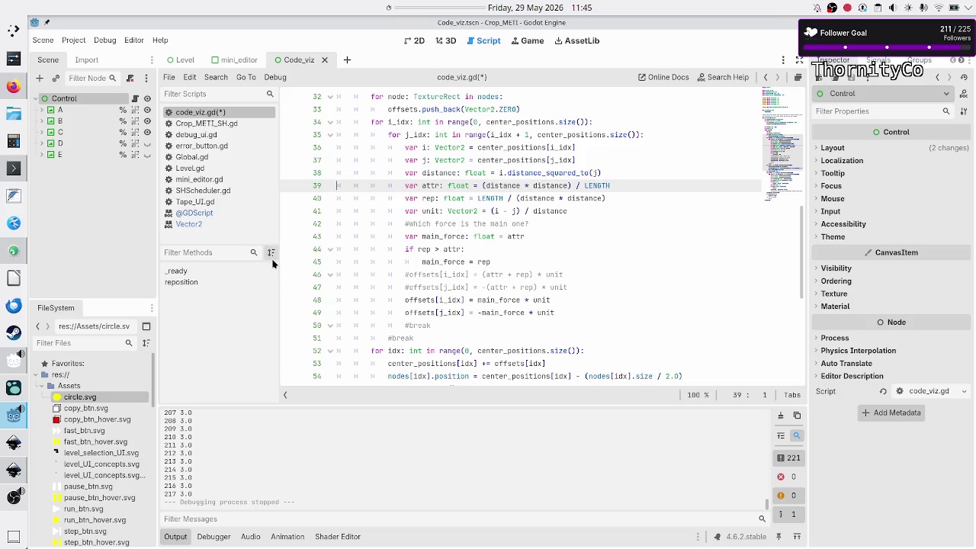
{"action": "left_click", "coordinate": [16, 89]}
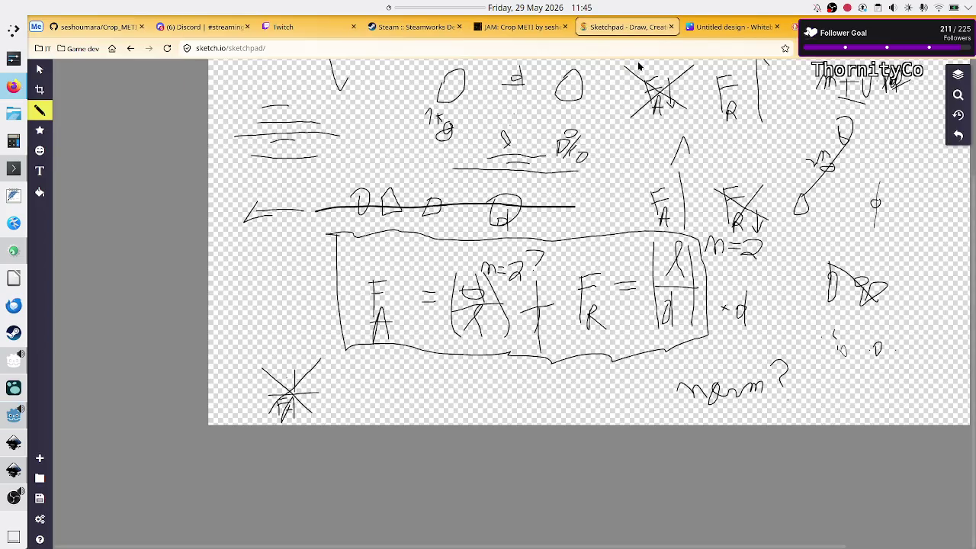
Scroll the Canva whiteboard to the A/B triangle and write the ||v|| = 1 and v·F notes.
{"action": "left_click", "coordinate": [728, 26]}
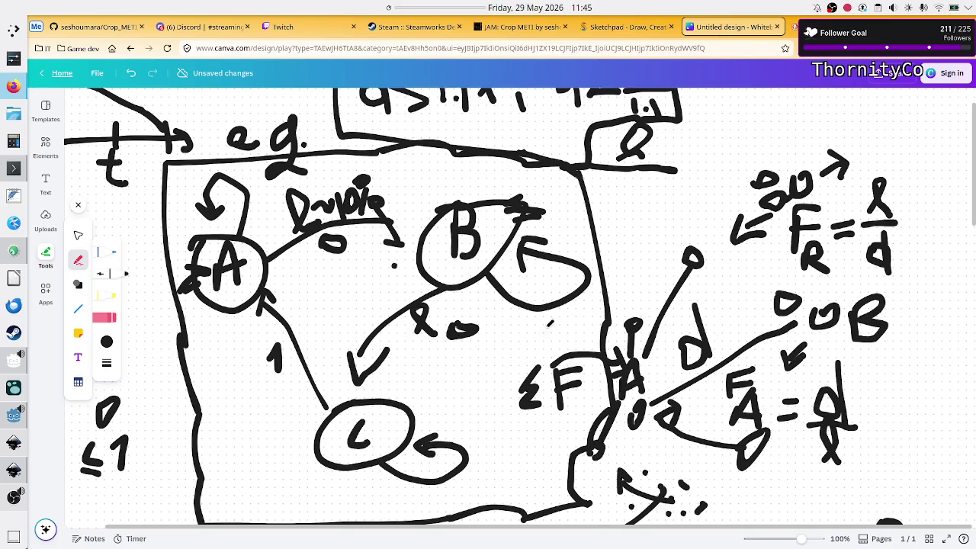
{"action": "scroll", "coordinate": [545, 332], "scroll_direction": "down", "scroll_amount": 15}
{"action": "scroll", "coordinate": [545, 332], "scroll_direction": "down", "scroll_amount": 5}
{"action": "scroll", "coordinate": [545, 332], "scroll_direction": "right", "scroll_amount": 4}
{"action": "scroll", "coordinate": [545, 332], "scroll_direction": "up", "scroll_amount": 4}
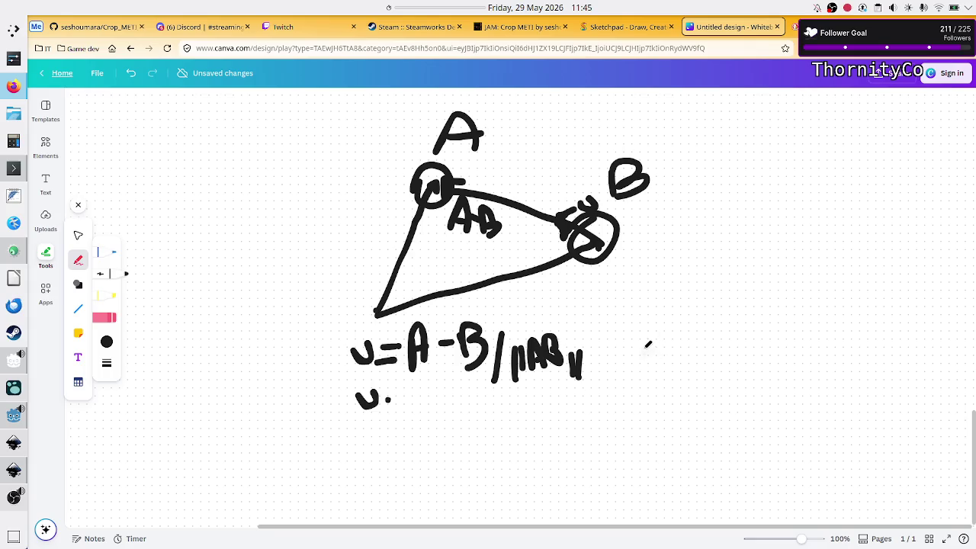
{"action": "mouse_move", "coordinate": [648, 337]}
{"action": "left_mouse_down"}
{"action": "mouse_move", "coordinate": [648, 356]}
{"action": "mouse_move", "coordinate": [677, 354]}
{"action": "mouse_move", "coordinate": [687, 332]}
{"action": "mouse_move", "coordinate": [698, 366]}
{"action": "mouse_move", "coordinate": [730, 342]}
{"action": "mouse_move", "coordinate": [744, 341]}
{"action": "mouse_move", "coordinate": [745, 354]}
{"action": "mouse_move", "coordinate": [770, 328]}
{"action": "mouse_move", "coordinate": [766, 367]}
{"action": "left_mouse_up"}
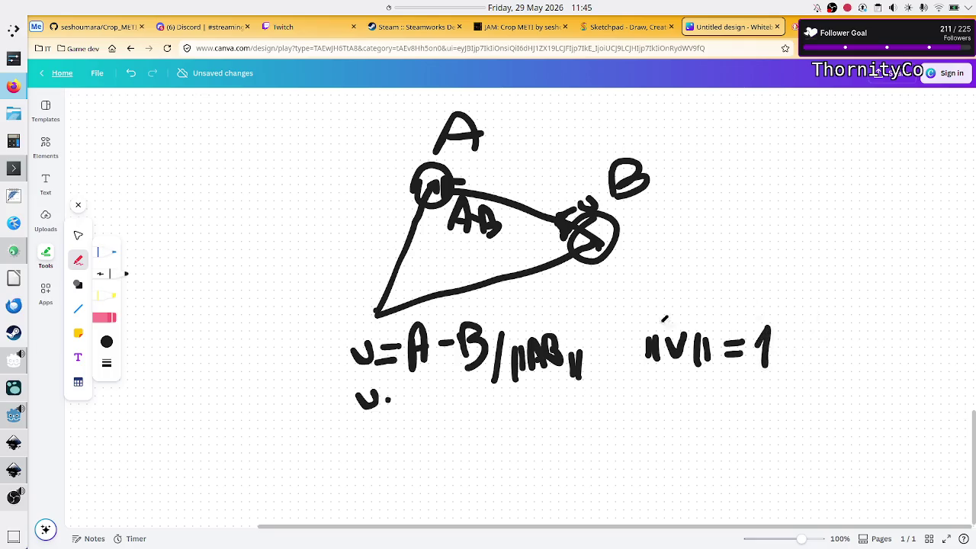
{"action": "mouse_move", "coordinate": [413, 397]}
{"action": "left_mouse_down"}
{"action": "mouse_move", "coordinate": [412, 425]}
{"action": "mouse_move", "coordinate": [441, 394]}
{"action": "mouse_move", "coordinate": [434, 409]}
{"action": "left_mouse_up"}
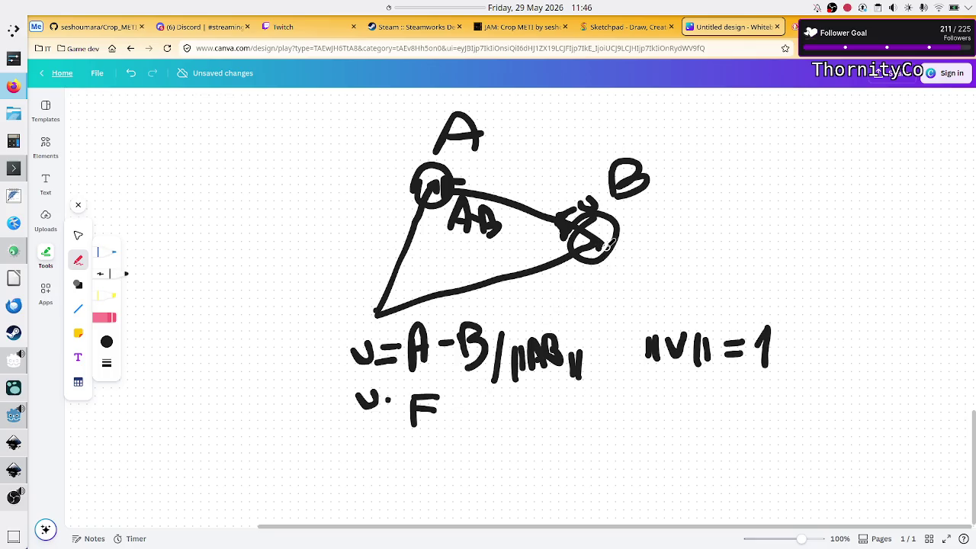
Draw outward force arrows from circles B and A, labelling A's arrow 2.
{"action": "left_click_drag", "start_coordinate": [605, 247], "coordinate": [639, 259]}
{"action": "left_click_drag", "start_coordinate": [640, 255], "coordinate": [635, 272]}
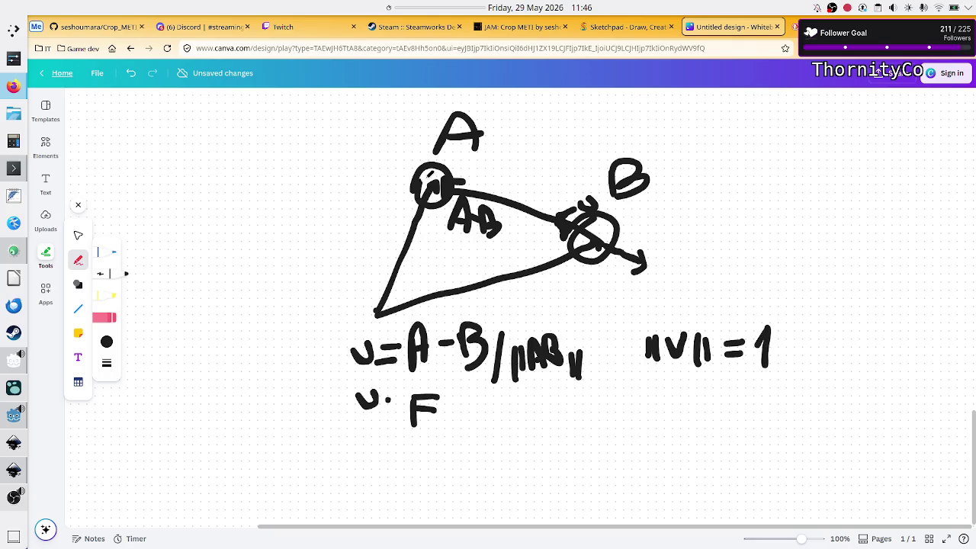
{"action": "left_click_drag", "start_coordinate": [431, 184], "coordinate": [393, 164]}
{"action": "mouse_move", "coordinate": [384, 175]}
{"action": "left_mouse_down"}
{"action": "mouse_move", "coordinate": [389, 157]}
{"action": "mouse_move", "coordinate": [403, 162]}
{"action": "left_mouse_up"}
{"action": "mouse_move", "coordinate": [360, 139]}
{"action": "left_mouse_down"}
{"action": "mouse_move", "coordinate": [377, 157]}
{"action": "mouse_move", "coordinate": [397, 130]}
{"action": "left_mouse_up"}
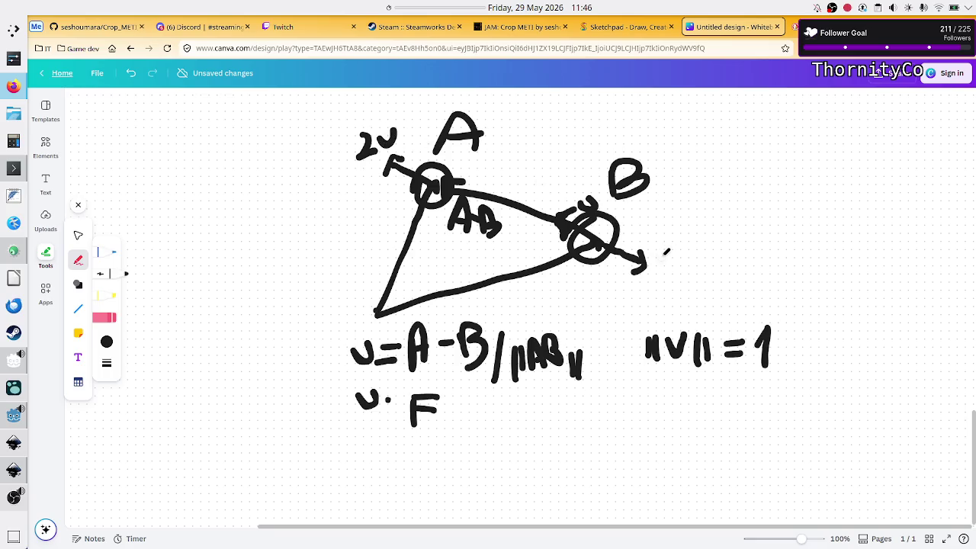
Label the force arrows at A and B with UF, undoing the stray strokes.
{"action": "mouse_move", "coordinate": [662, 255]}
{"action": "left_mouse_down"}
{"action": "mouse_move", "coordinate": [656, 279]}
{"action": "mouse_move", "coordinate": [670, 275]}
{"action": "left_mouse_up"}
{"action": "key", "text": "ctrl+z"}
{"action": "key", "text": "ctrl+z"}
{"action": "key", "text": "ctrl+z"}
{"action": "left_click_drag", "start_coordinate": [335, 142], "coordinate": [335, 166]}
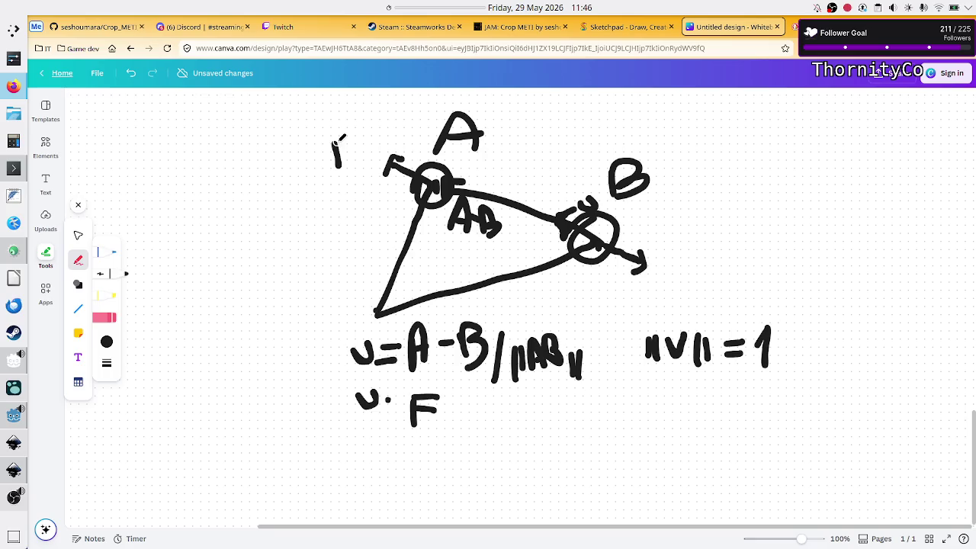
{"action": "key", "text": "ctrl+z"}
{"action": "mouse_move", "coordinate": [329, 141]}
{"action": "left_mouse_down"}
{"action": "mouse_move", "coordinate": [345, 122]}
{"action": "mouse_move", "coordinate": [327, 149]}
{"action": "mouse_move", "coordinate": [344, 131]}
{"action": "mouse_move", "coordinate": [354, 155]}
{"action": "mouse_move", "coordinate": [368, 119]}
{"action": "mouse_move", "coordinate": [380, 136]}
{"action": "mouse_move", "coordinate": [372, 145]}
{"action": "left_mouse_up"}
{"action": "key", "text": "ctrl+z"}
{"action": "key", "text": "ctrl+z"}
{"action": "mouse_move", "coordinate": [655, 254]}
{"action": "left_mouse_down"}
{"action": "mouse_move", "coordinate": [655, 267]}
{"action": "mouse_move", "coordinate": [670, 262]}
{"action": "mouse_move", "coordinate": [681, 276]}
{"action": "mouse_move", "coordinate": [712, 251]}
{"action": "mouse_move", "coordinate": [696, 264]}
{"action": "left_mouse_up"}
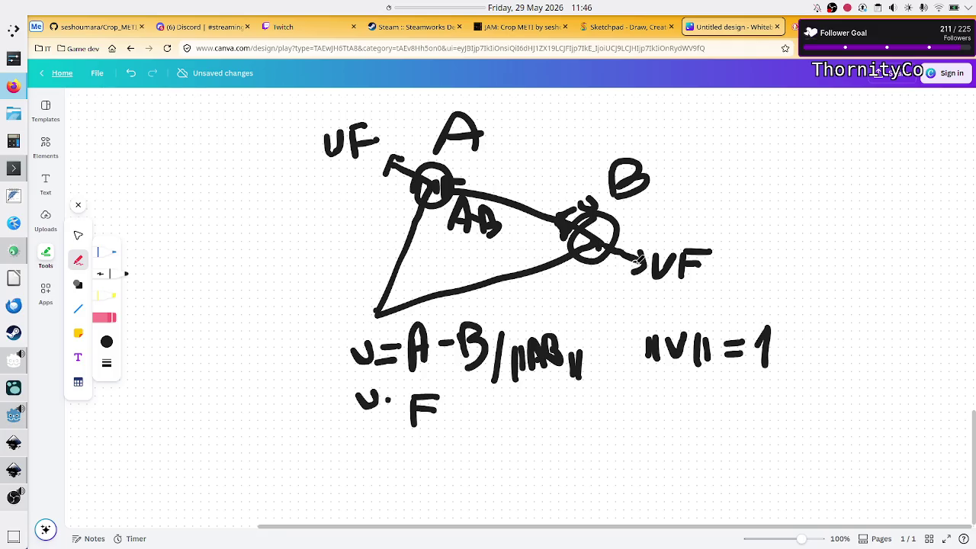
Sketch a new double-headed arrow at the whiteboard's top right.
{"action": "left_click_drag", "start_coordinate": [737, 156], "coordinate": [839, 223]}
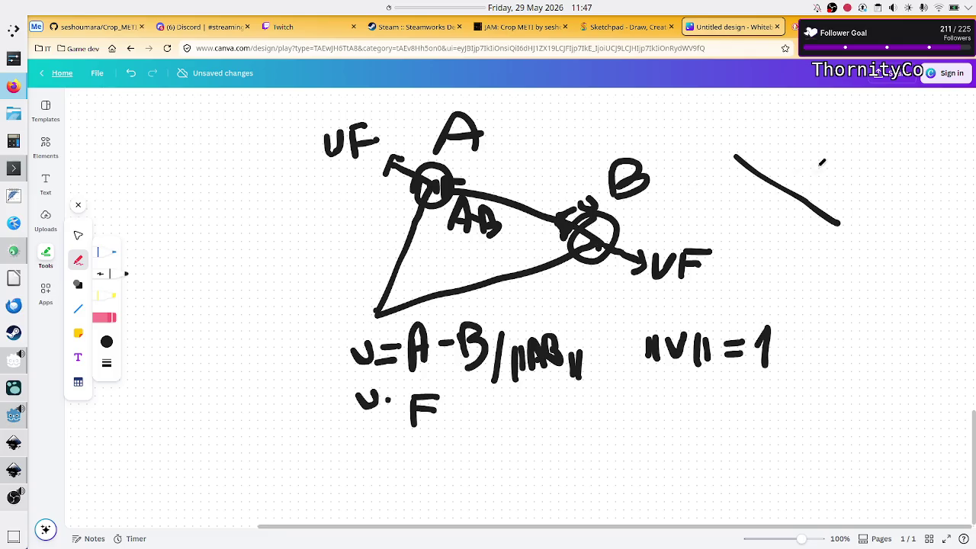
{"action": "left_click_drag", "start_coordinate": [747, 151], "coordinate": [742, 176]}
{"action": "left_click_drag", "start_coordinate": [822, 201], "coordinate": [826, 221]}
{"action": "mouse_move", "coordinate": [802, 198]}
{"action": "left_mouse_down"}
{"action": "mouse_move", "coordinate": [803, 235]}
{"action": "mouse_move", "coordinate": [821, 222]}
{"action": "mouse_move", "coordinate": [812, 235]}
{"action": "left_mouse_up"}
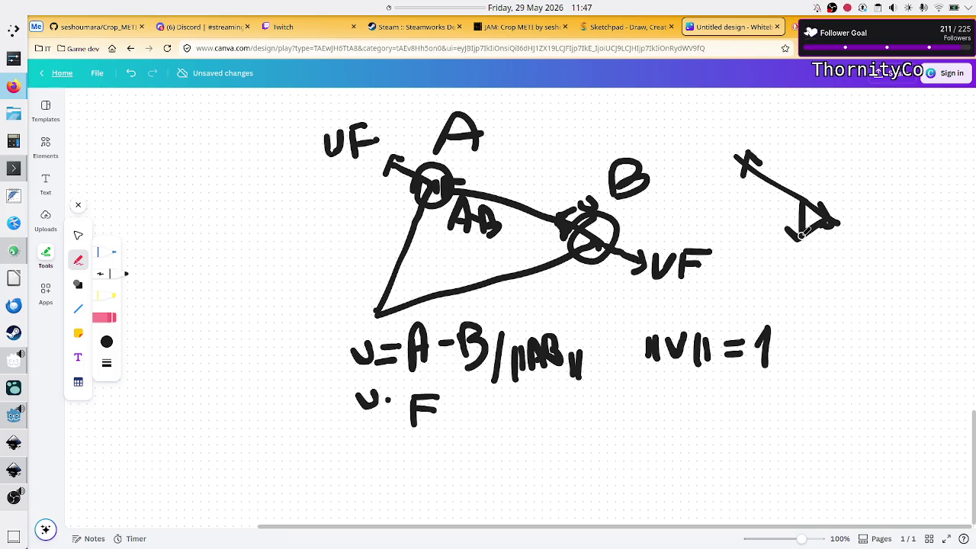
Remove the top-right arrow sketch from the whiteboard.
{"action": "key", "text": "ctrl+a"}
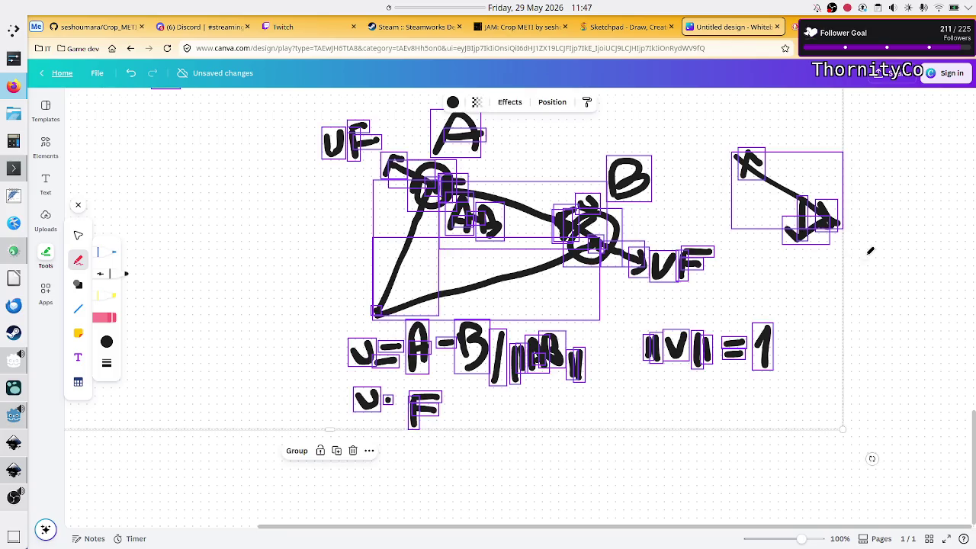
{"action": "key", "text": "Escape"}
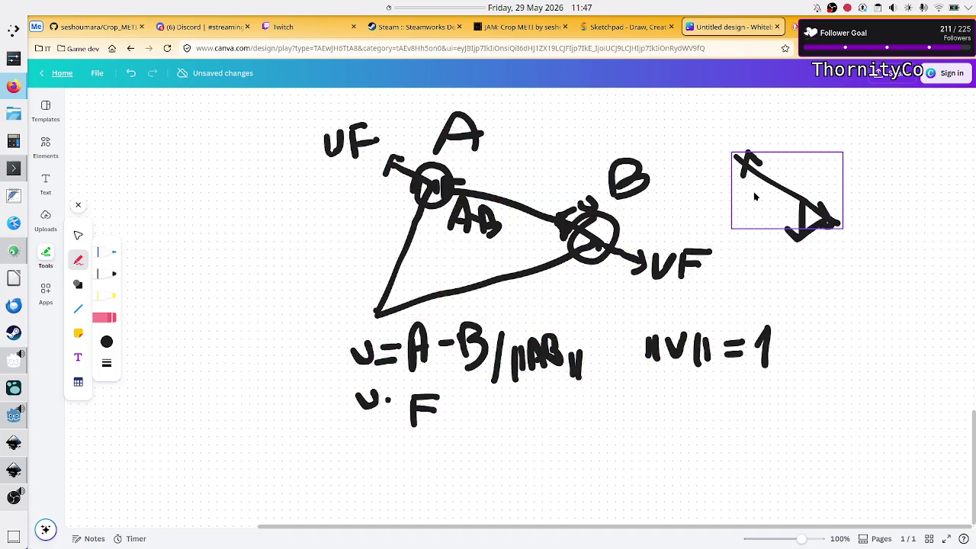
{"action": "key", "text": "ctrl+z"}
{"action": "key", "text": "ctrl+z"}
{"action": "key", "text": "ctrl+z"}
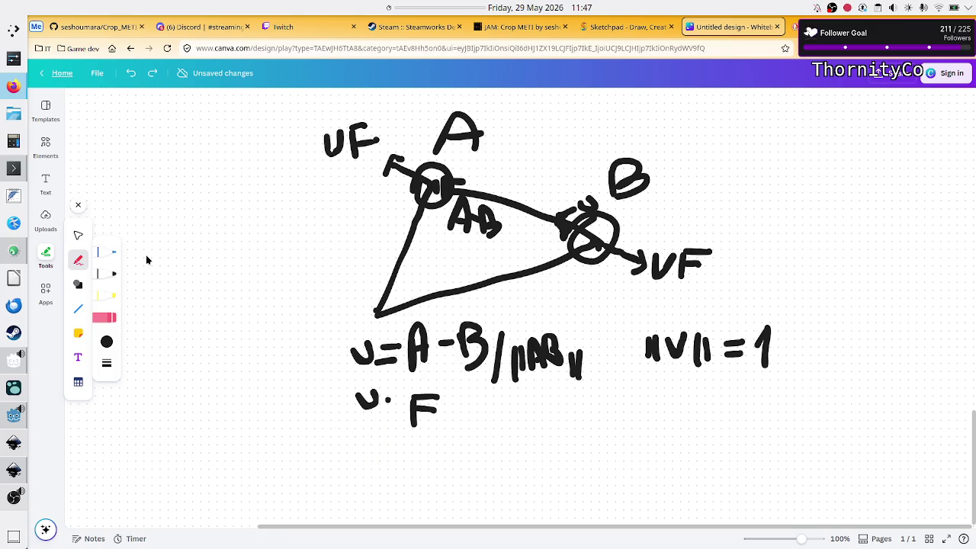
Write —<1 after v·F with a 1 beneath it using the pen.
{"action": "left_click", "coordinate": [78, 236]}
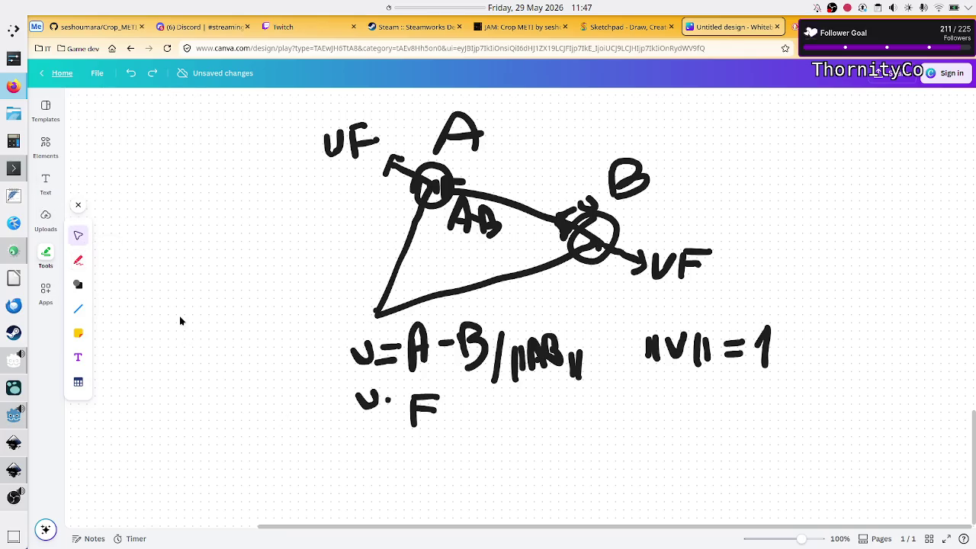
{"action": "left_click", "coordinate": [77, 260]}
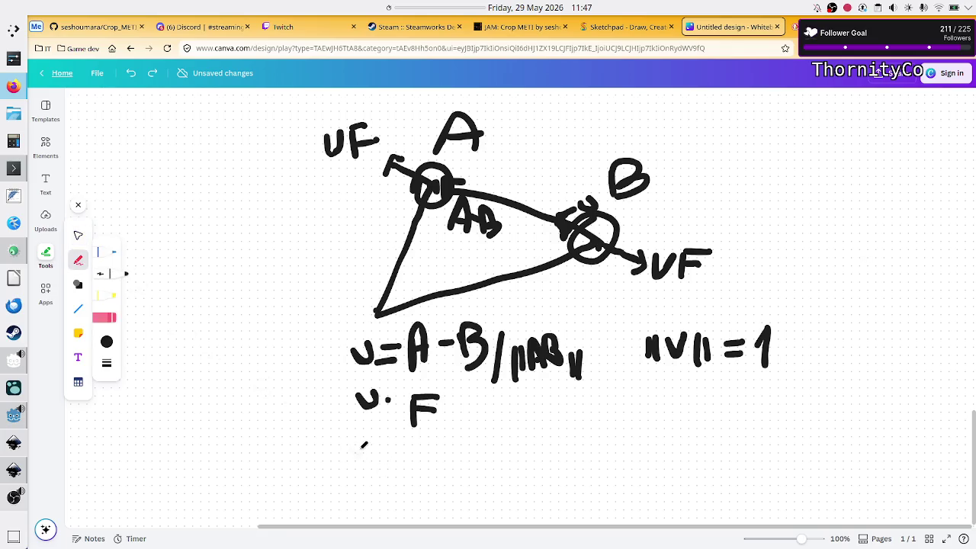
{"action": "left_click_drag", "start_coordinate": [360, 449], "coordinate": [368, 473]}
{"action": "mouse_move", "coordinate": [458, 417]}
{"action": "left_mouse_down"}
{"action": "mouse_move", "coordinate": [512, 397]}
{"action": "mouse_move", "coordinate": [514, 410]}
{"action": "mouse_move", "coordinate": [534, 391]}
{"action": "mouse_move", "coordinate": [530, 418]}
{"action": "left_mouse_up"}
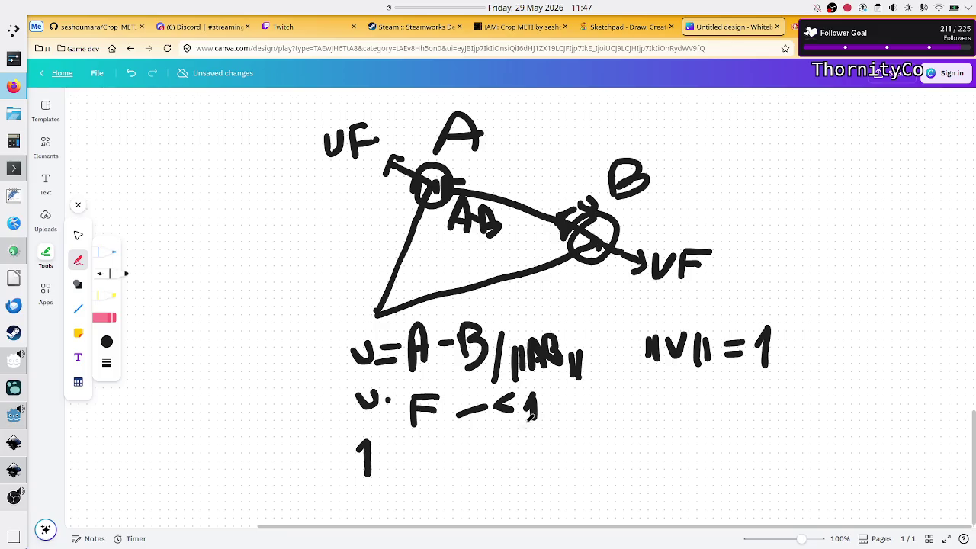
{"action": "key", "text": "alt+Tab"}
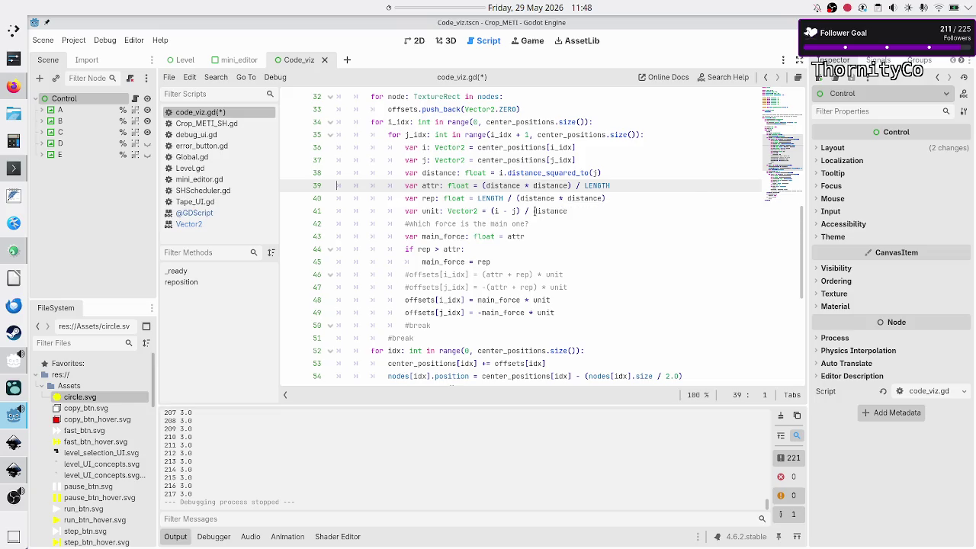
Inspect LENGTH and distance in line 39's attraction formula without editing, then return to Canva.
{"action": "double_click", "coordinate": [602, 184]}
{"action": "double_click", "coordinate": [555, 183]}
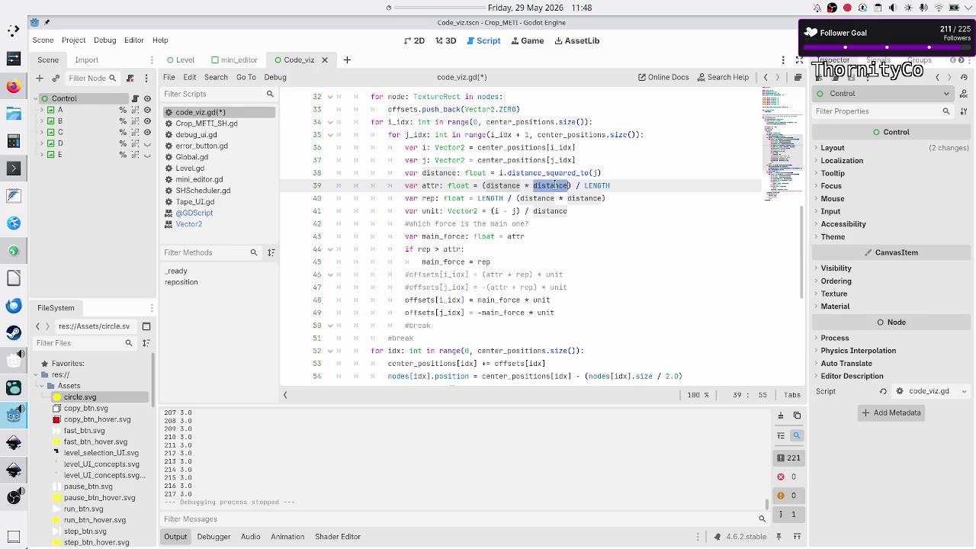
{"action": "left_click", "coordinate": [606, 224]}
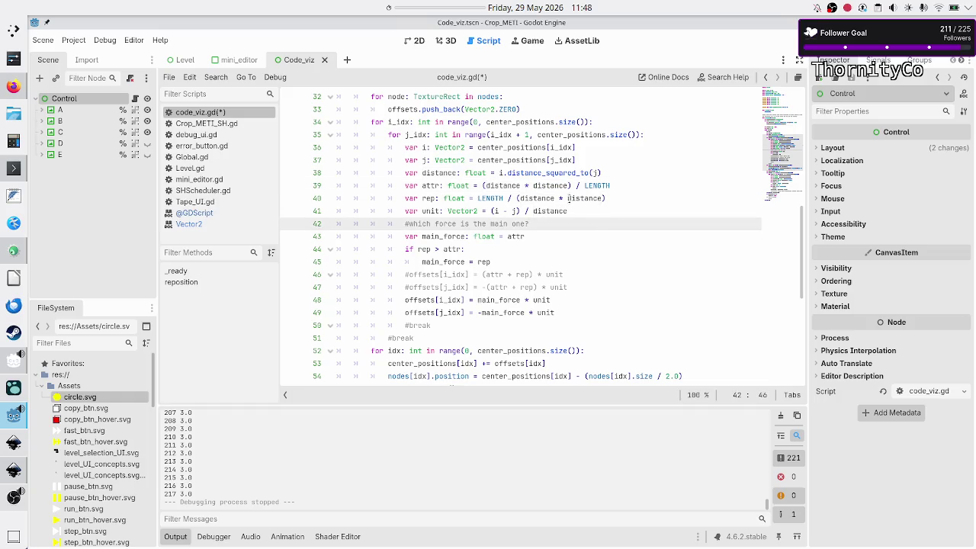
{"action": "double_click", "coordinate": [550, 183]}
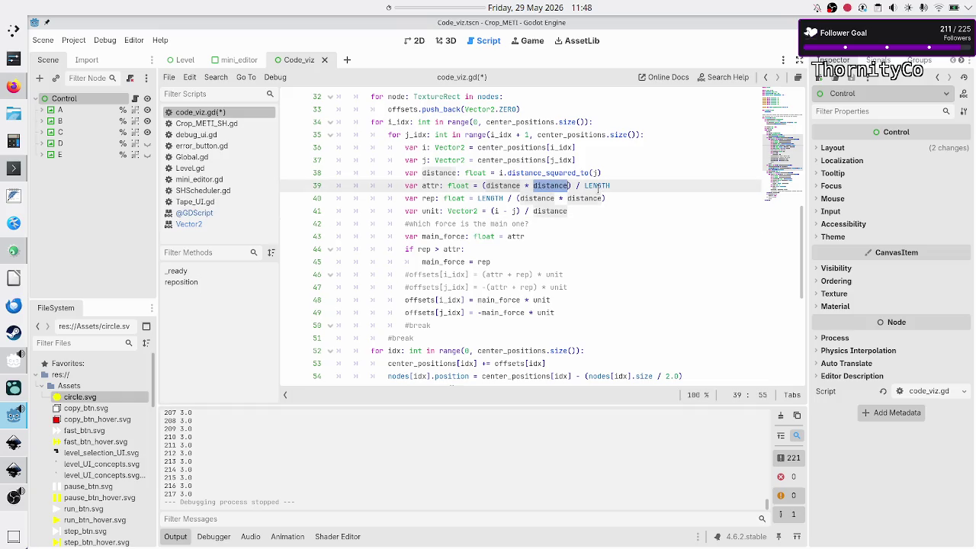
{"action": "double_click", "coordinate": [598, 186]}
{"action": "key", "text": "alt+Tab"}
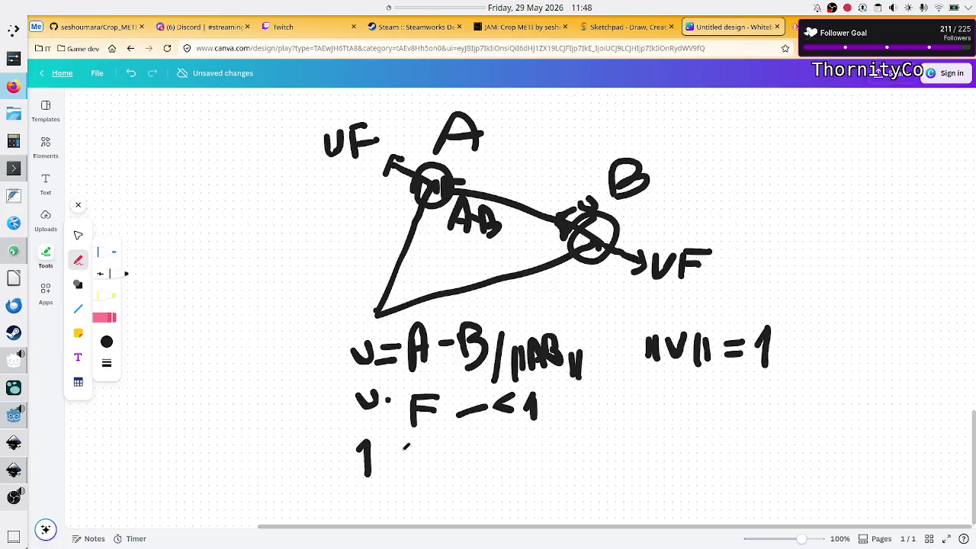
Draw a lower >1 branch under v·F and write >0 beside the <1.
{"action": "mouse_move", "coordinate": [455, 418]}
{"action": "left_mouse_down"}
{"action": "mouse_move", "coordinate": [477, 446]}
{"action": "mouse_move", "coordinate": [535, 463]}
{"action": "left_mouse_up"}
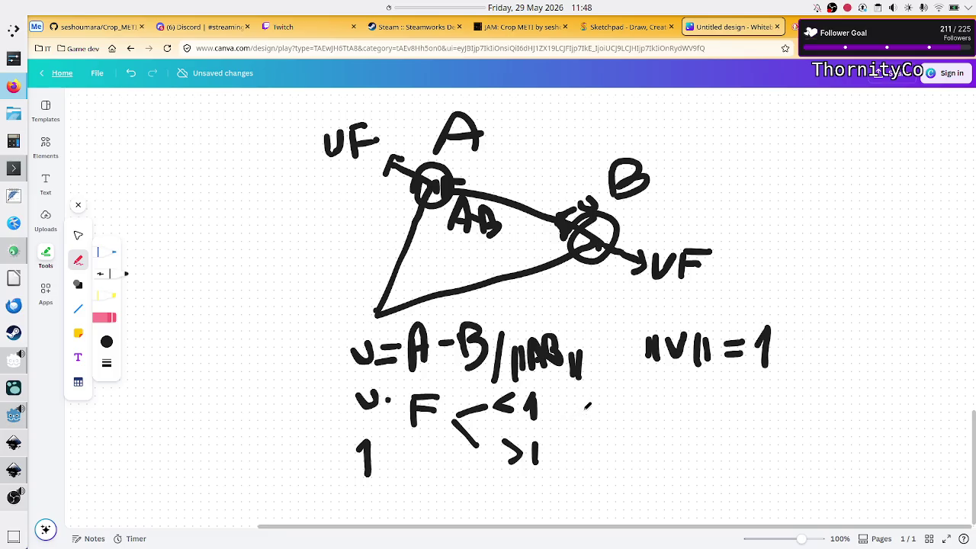
{"action": "left_click", "coordinate": [583, 403]}
{"action": "mouse_move", "coordinate": [583, 400]}
{"action": "left_mouse_down"}
{"action": "mouse_move", "coordinate": [590, 423]}
{"action": "mouse_move", "coordinate": [641, 407]}
{"action": "mouse_move", "coordinate": [638, 389]}
{"action": "left_mouse_up"}
Recheck distance and LENGTH on line 39 in Godot, then return to the Canva whiteboard.
{"action": "key", "text": "alt+Tab"}
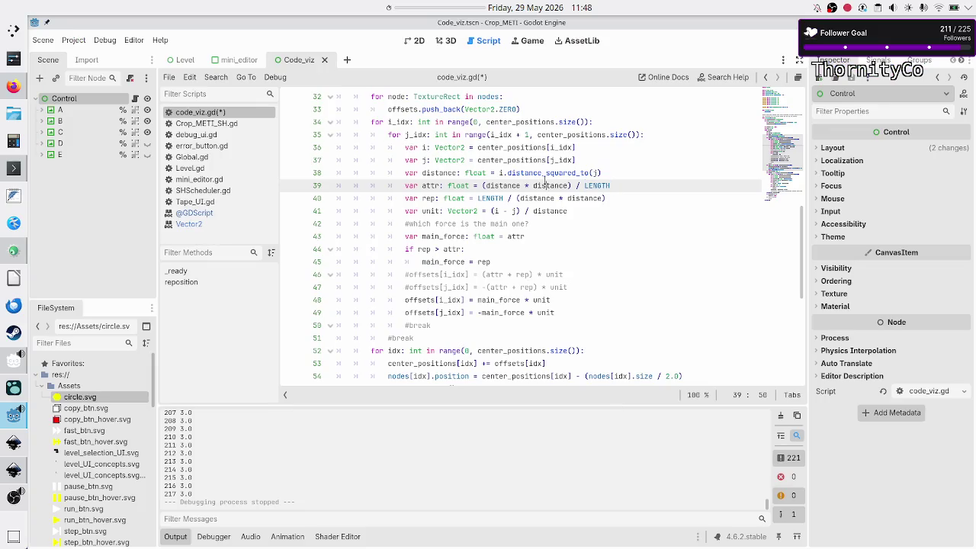
{"action": "double_click", "coordinate": [545, 183]}
{"action": "double_click", "coordinate": [603, 186]}
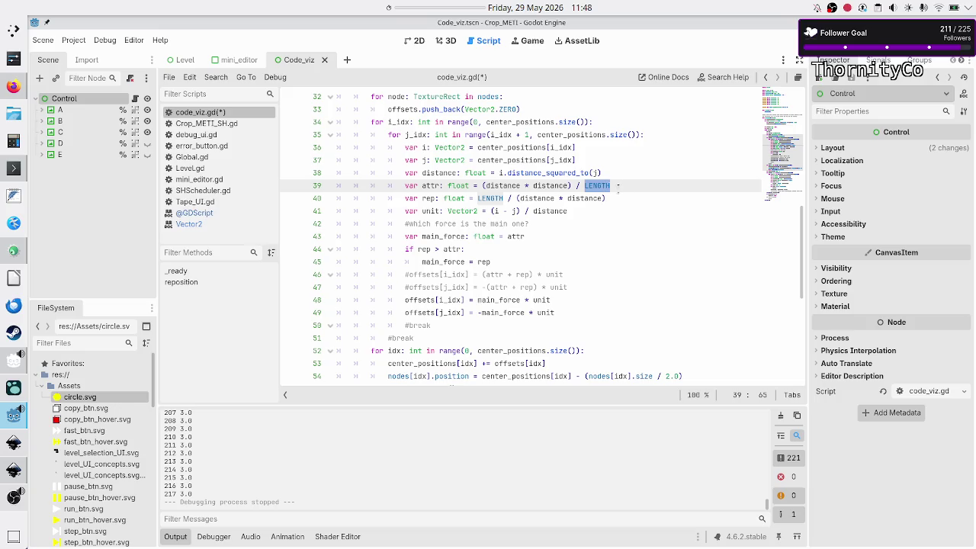
{"action": "key", "text": "alt+Tab"}
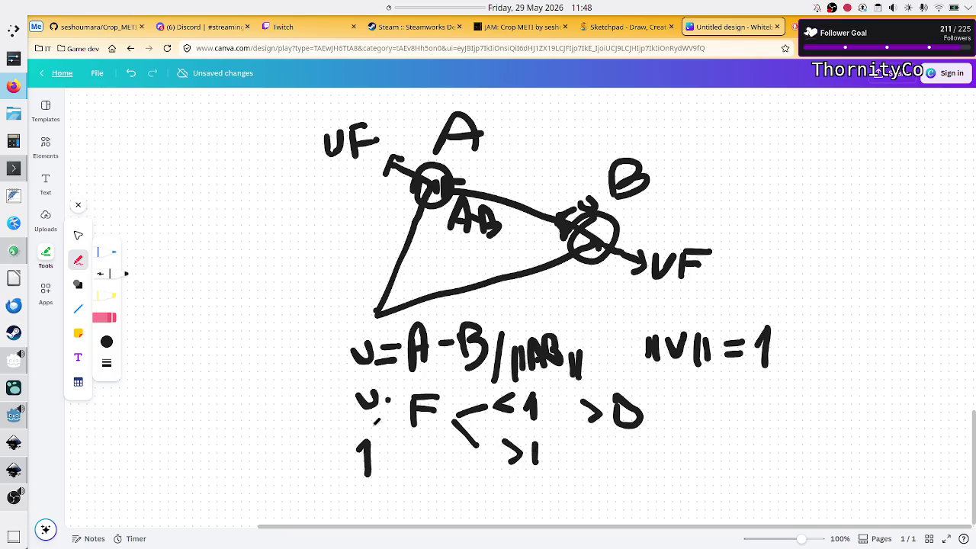
Retouch the lone 1, the 0 after >, the arrowhead before UF and the u, then go to Godot.
{"action": "left_click_drag", "start_coordinate": [369, 461], "coordinate": [367, 473]}
{"action": "key", "text": "ctrl+z"}
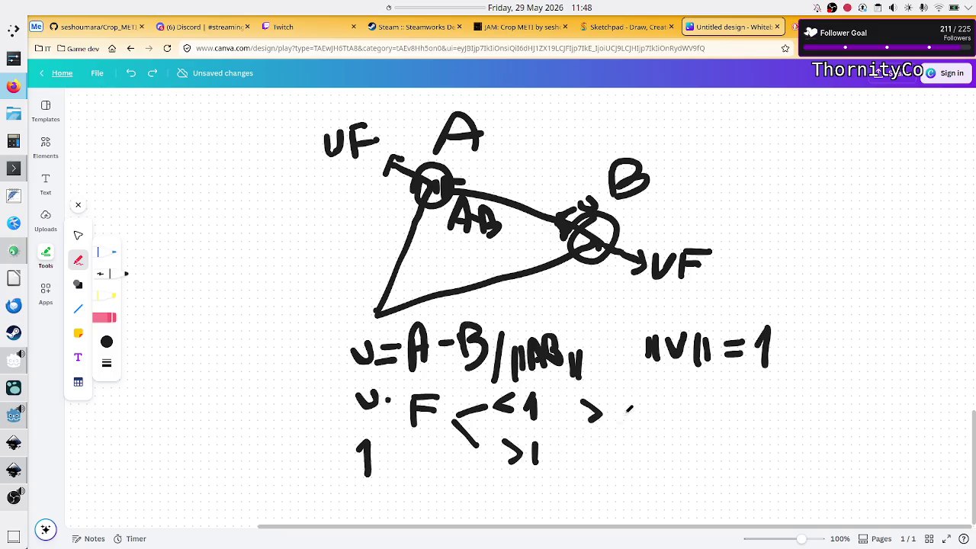
{"action": "mouse_move", "coordinate": [622, 406]}
{"action": "left_mouse_down"}
{"action": "mouse_move", "coordinate": [637, 419]}
{"action": "mouse_move", "coordinate": [619, 404]}
{"action": "left_mouse_up"}
{"action": "left_click_drag", "start_coordinate": [636, 258], "coordinate": [638, 273]}
{"action": "left_click_drag", "start_coordinate": [364, 398], "coordinate": [369, 393]}
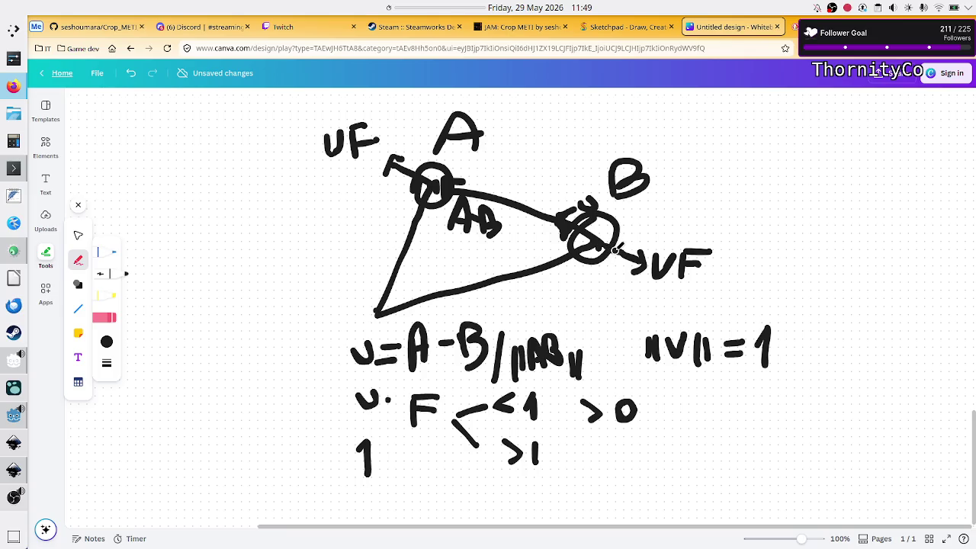
{"action": "key", "text": "alt+Tab"}
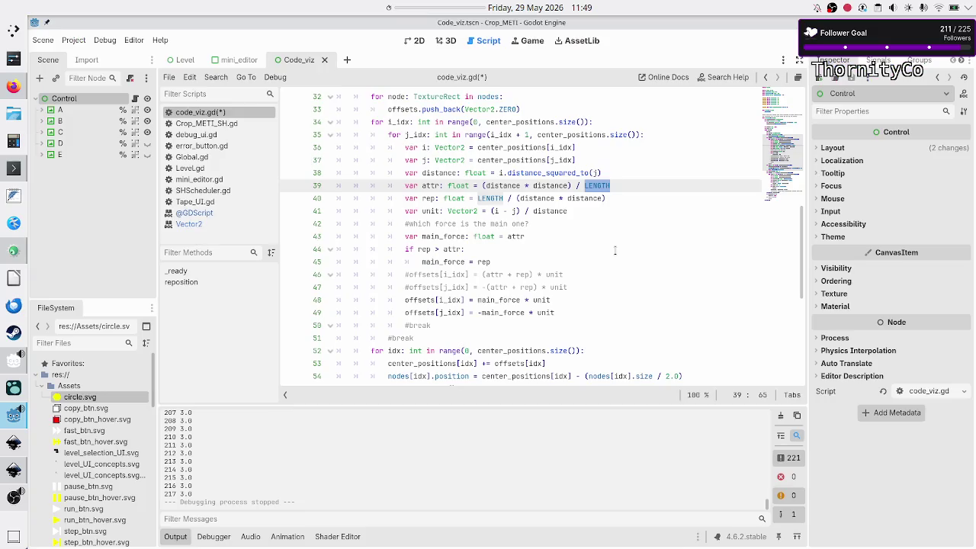
Run the game twice with F6, closing the debug window each time.
{"action": "key", "text": "F6"}
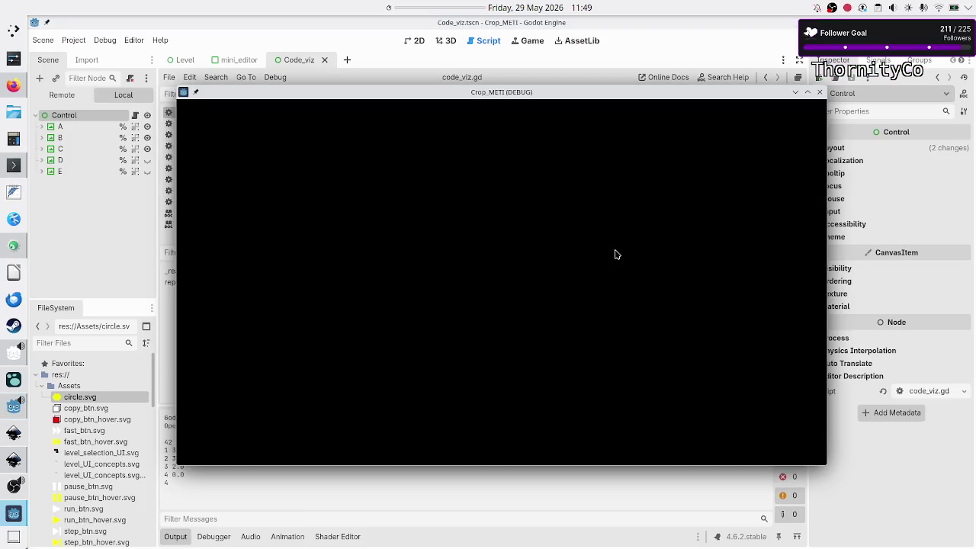
{"action": "left_click", "coordinate": [820, 93]}
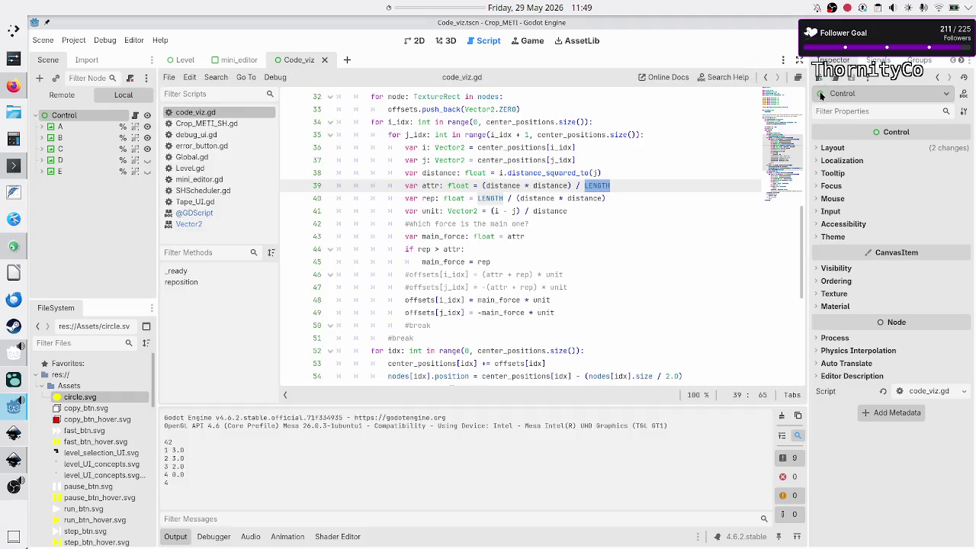
{"action": "key", "text": "F6"}
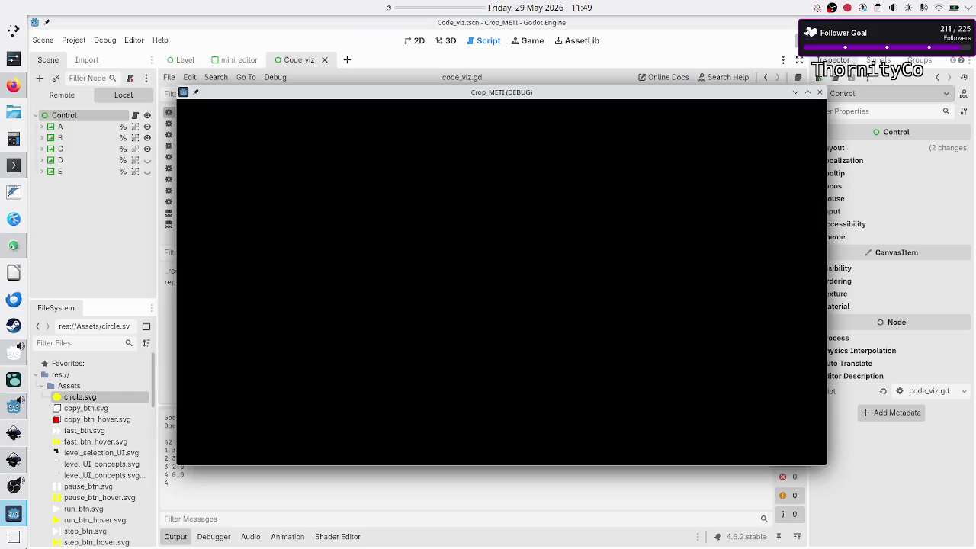
{"action": "left_click", "coordinate": [820, 92]}
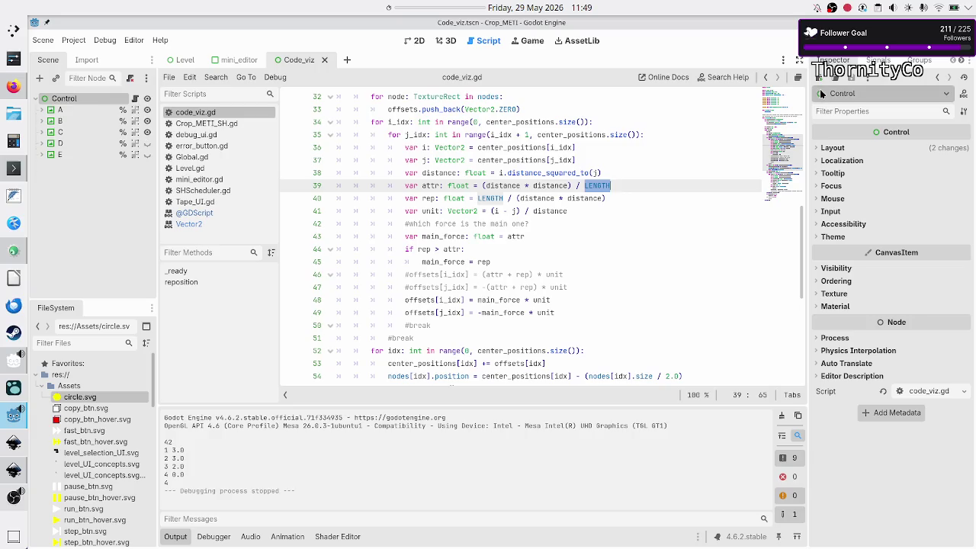
Select the second distance on line 39, review the attraction and repulsion formulas, and retype 'distance'.
{"action": "key", "text": "Up"}
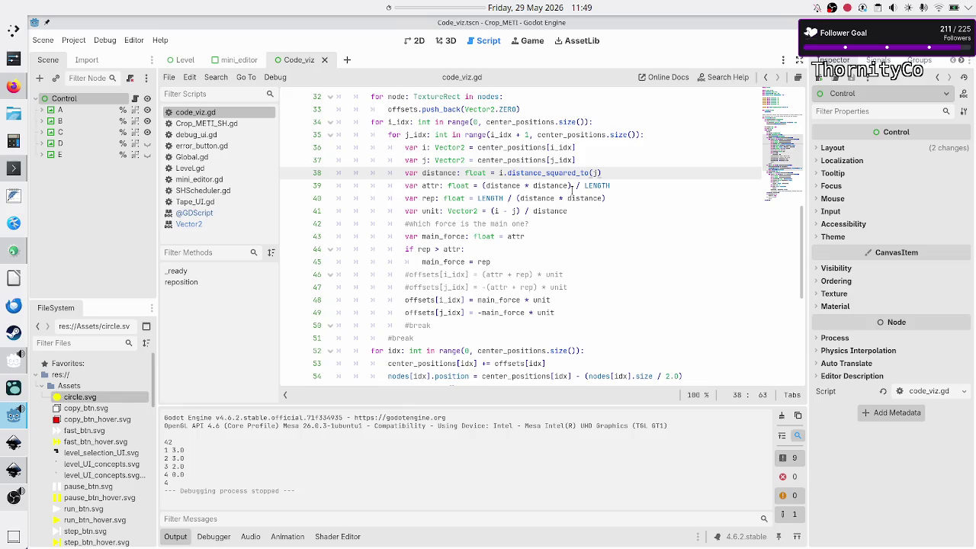
{"action": "double_click", "coordinate": [543, 185]}
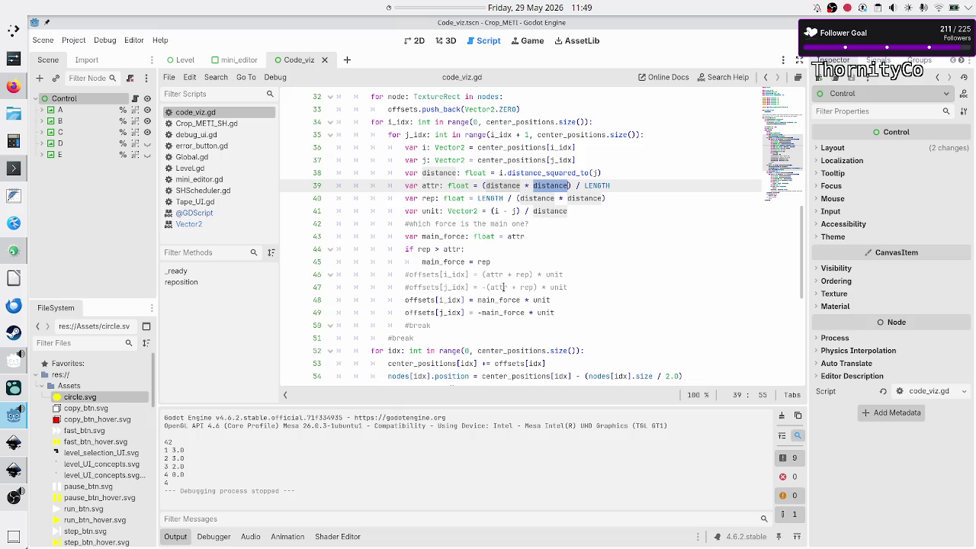
{"action": "scroll", "coordinate": [503, 288], "scroll_direction": "down", "scroll_amount": 4}
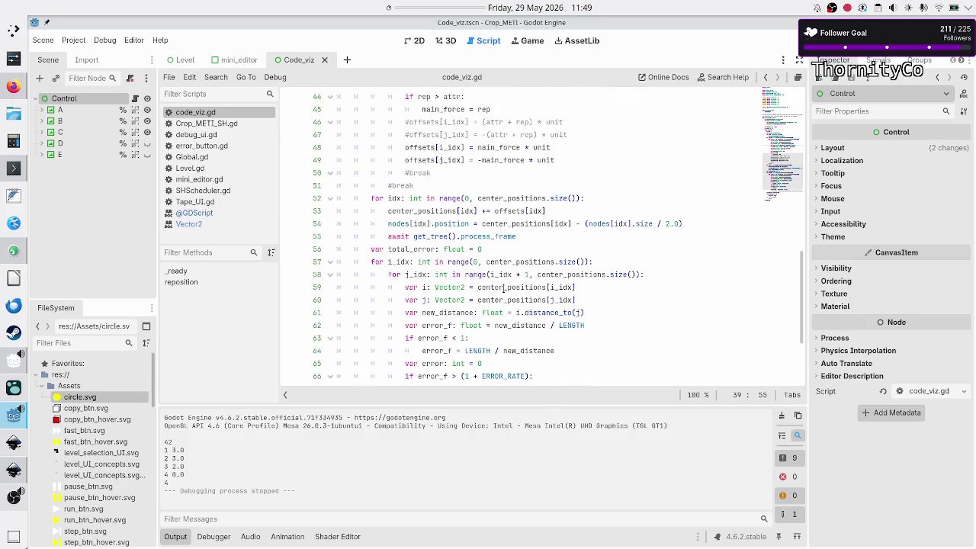
{"action": "scroll", "coordinate": [504, 288], "scroll_direction": "down", "scroll_amount": 3}
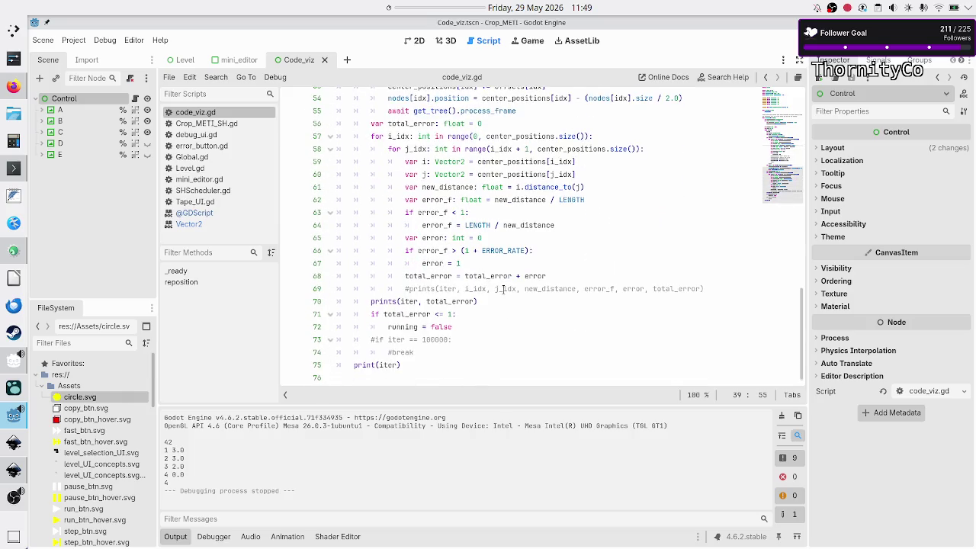
{"action": "scroll", "coordinate": [503, 287], "scroll_direction": "up", "scroll_amount": 8}
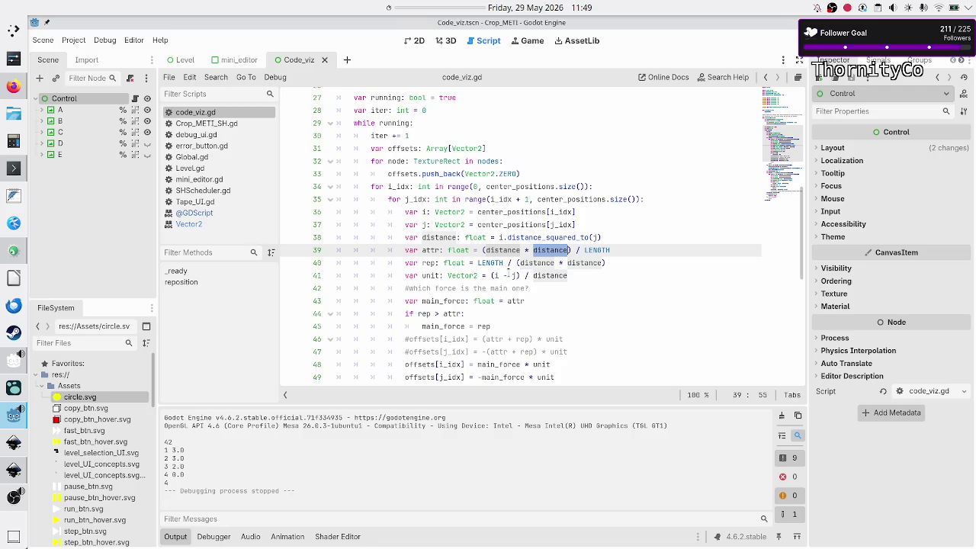
{"action": "type", "text": "dista"}
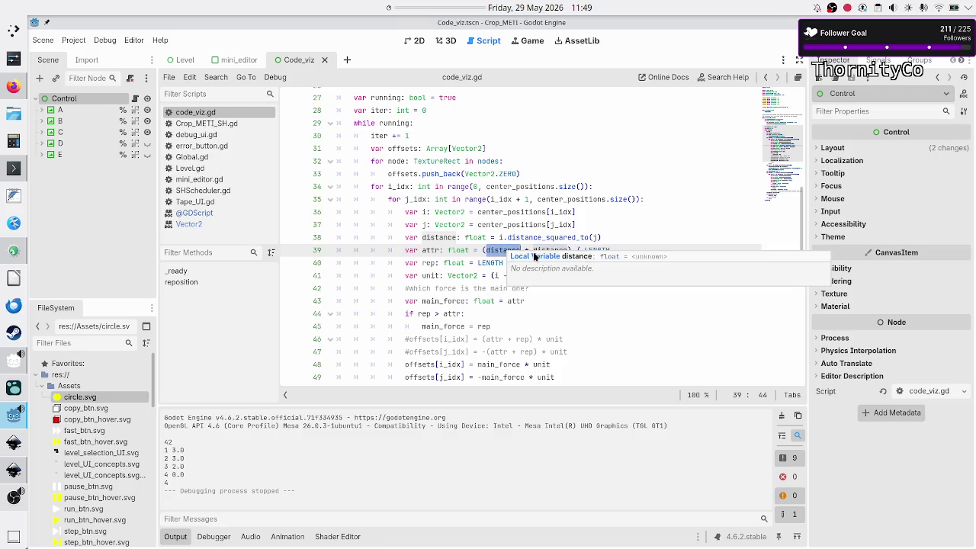
{"action": "key", "text": "Return"}
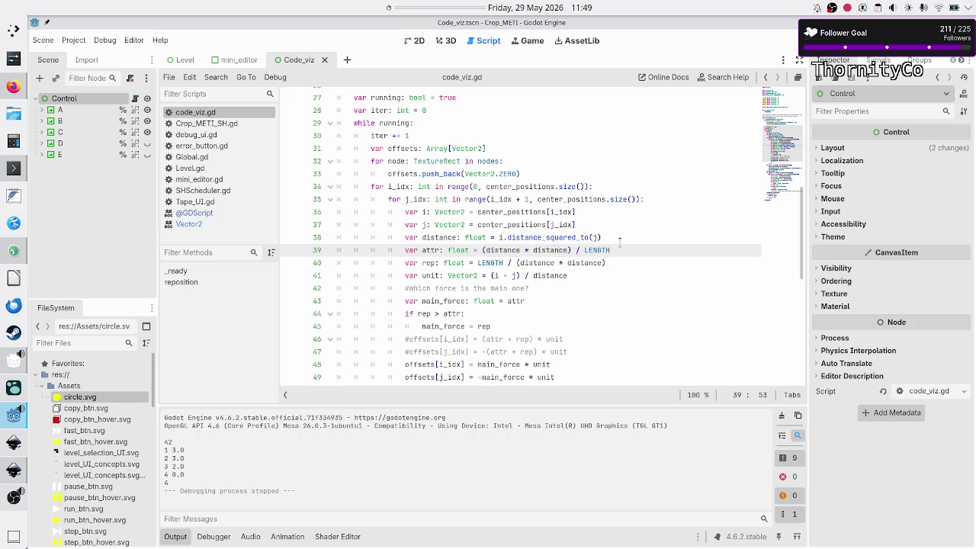
Change attraction to distance / LENGTH and repulsion to LENGTH / distance, then save and run.
{"action": "key", "text": "BackSpace"}
{"action": "key", "text": "BackSpace"}
{"action": "key", "text": "BackSpace"}
{"action": "key", "text": "BackSpace"}
{"action": "type", "text": "distance"}
{"action": "key", "text": "Escape"}
{"action": "key", "text": "Down"}
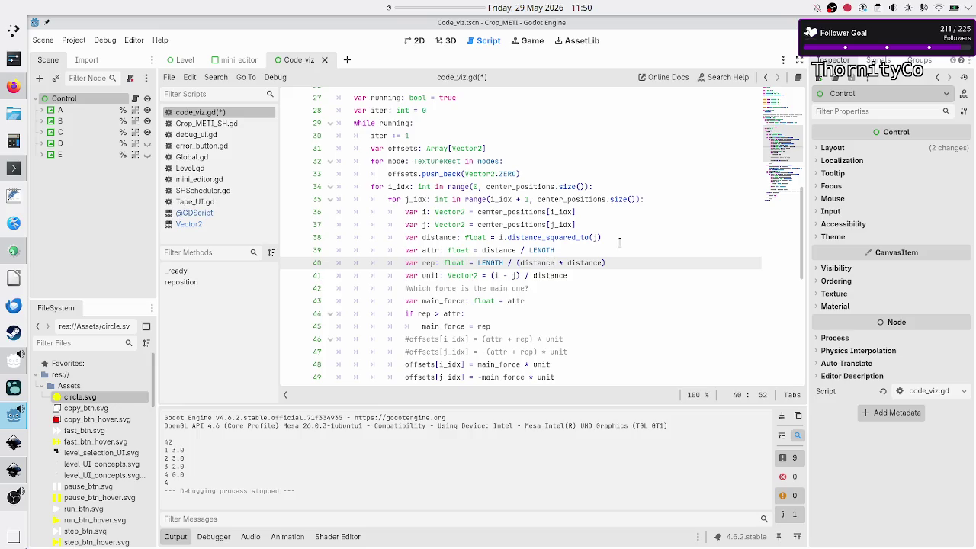
{"action": "key", "text": "BackSpace"}
{"action": "key", "text": "BackSpace"}
{"action": "key", "text": "BackSpace"}
{"action": "key", "text": "BackSpace"}
{"action": "key", "text": "Delete"}
{"action": "key", "text": "Delete"}
{"action": "key", "text": "Delete"}
{"action": "type", "text": "di"}
{"action": "key", "text": "Right"}
{"action": "key", "text": "Right"}
{"action": "key", "text": "Right"}
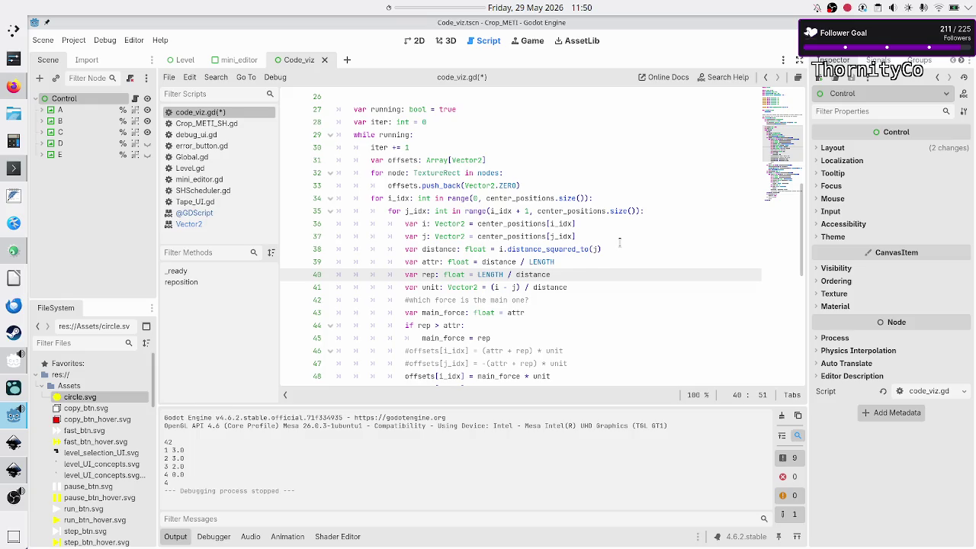
{"action": "key", "text": "F6"}
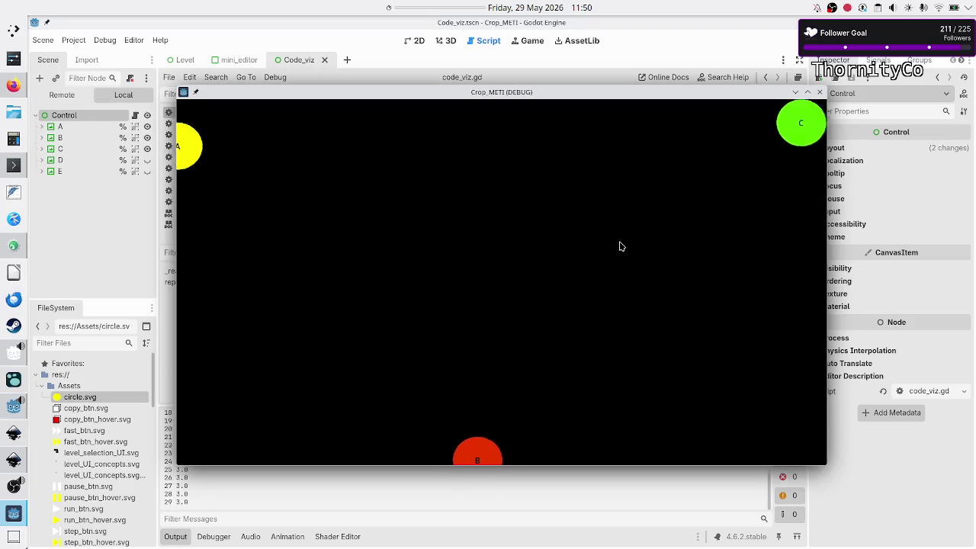
Close the game and drag circles A, B and C close together near the scene centre.
{"action": "left_click", "coordinate": [821, 93]}
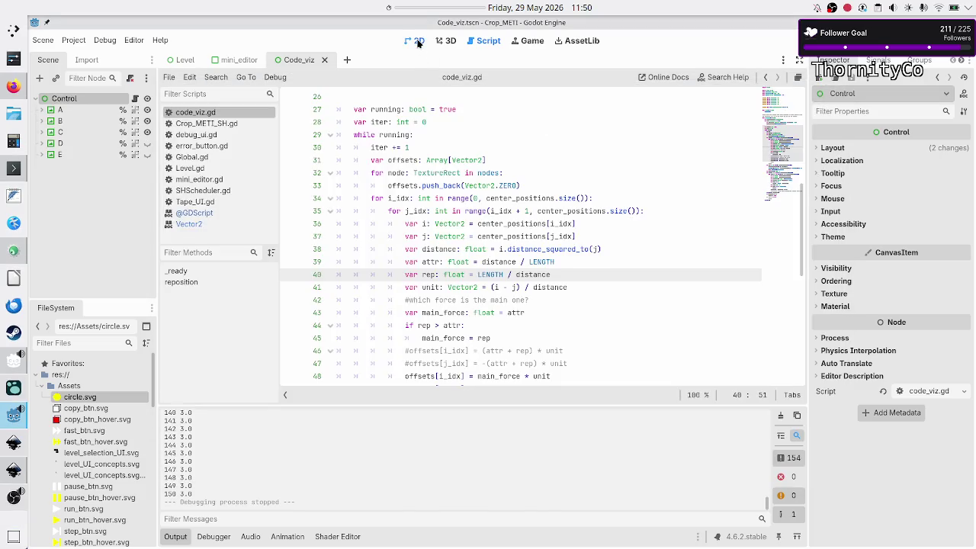
{"action": "left_click", "coordinate": [417, 41]}
{"action": "mouse_move", "coordinate": [290, 149]}
{"action": "left_mouse_down"}
{"action": "mouse_move", "coordinate": [415, 202]}
{"action": "mouse_move", "coordinate": [460, 238]}
{"action": "left_mouse_up"}
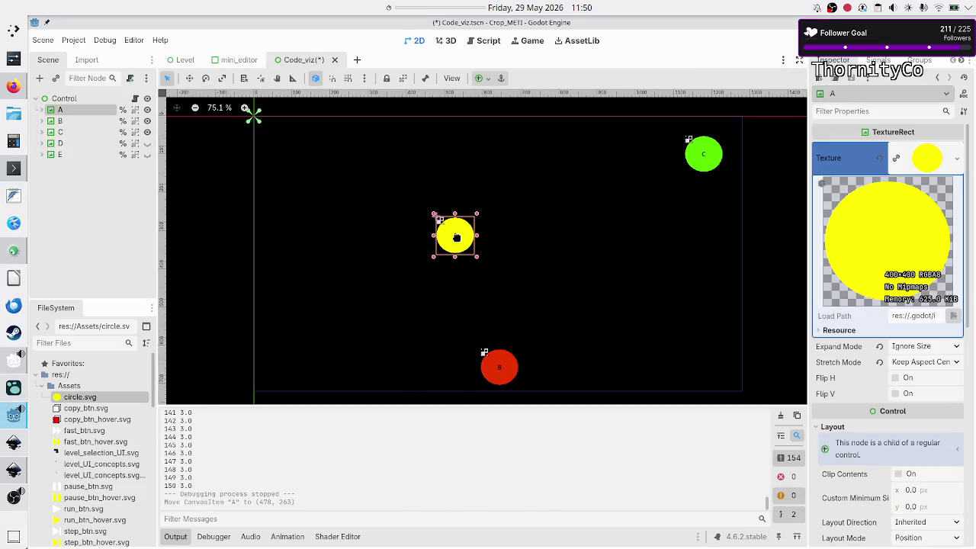
{"action": "left_click_drag", "start_coordinate": [500, 369], "coordinate": [497, 273]}
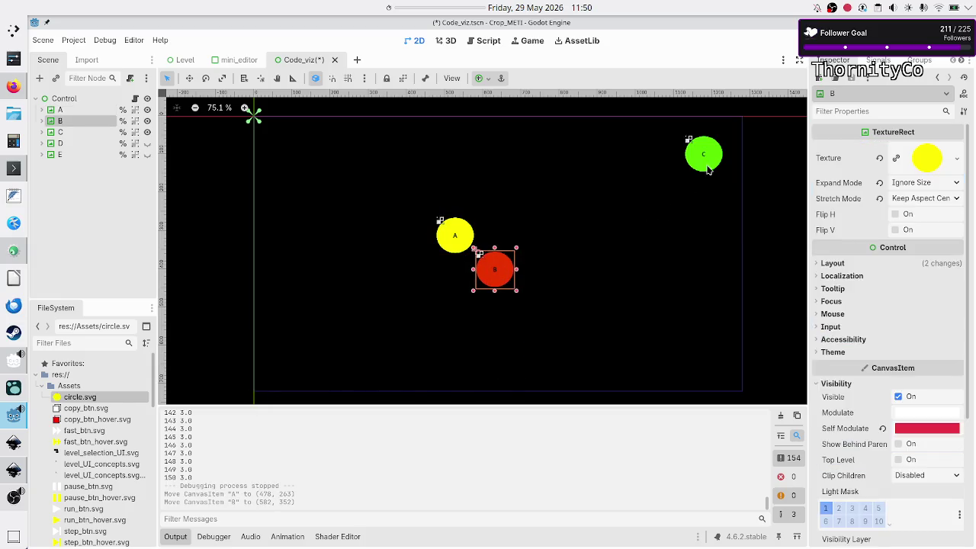
{"action": "mouse_move", "coordinate": [710, 169]}
{"action": "left_mouse_down"}
{"action": "mouse_move", "coordinate": [551, 229]}
{"action": "mouse_move", "coordinate": [509, 232]}
{"action": "left_mouse_up"}
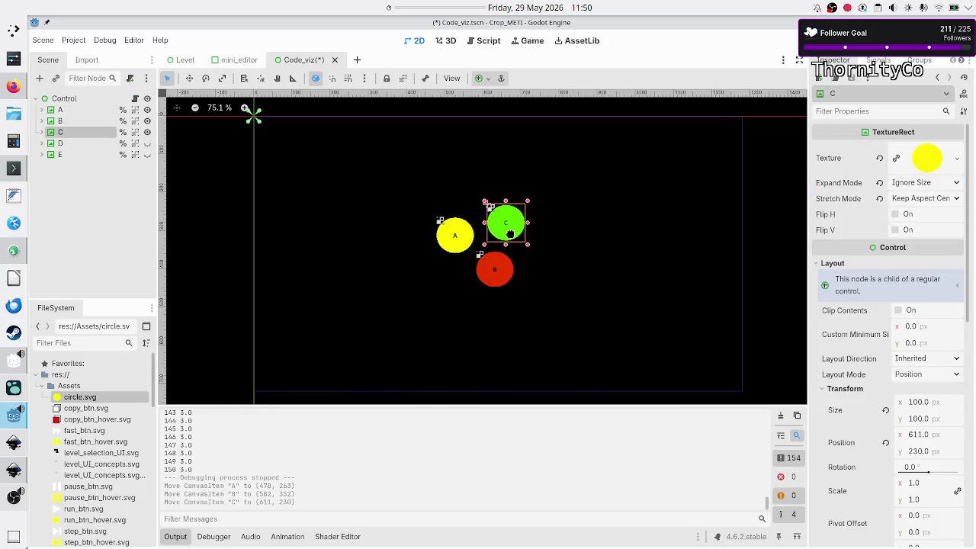
Run the scene with the new starting positions, close it, and return to Canva.
{"action": "key", "text": "F6"}
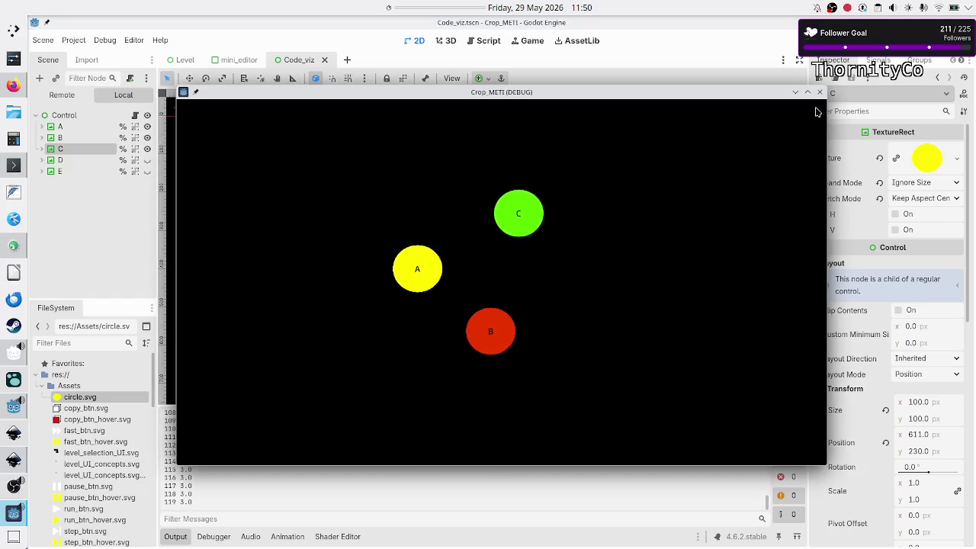
{"action": "left_click", "coordinate": [820, 92]}
{"action": "key", "text": "alt+Tab"}
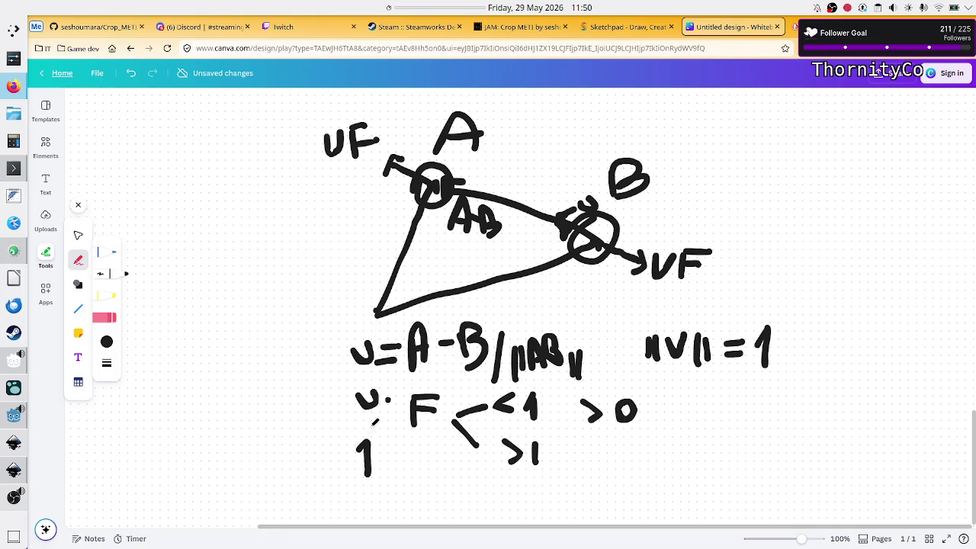
Make 'u:' and sketch two small circles at top right, each crossed by a line.
{"action": "left_click", "coordinate": [389, 405]}
{"action": "mouse_move", "coordinate": [740, 133]}
{"action": "left_mouse_down"}
{"action": "mouse_move", "coordinate": [734, 154]}
{"action": "mouse_move", "coordinate": [753, 130]}
{"action": "mouse_move", "coordinate": [741, 134]}
{"action": "left_mouse_up"}
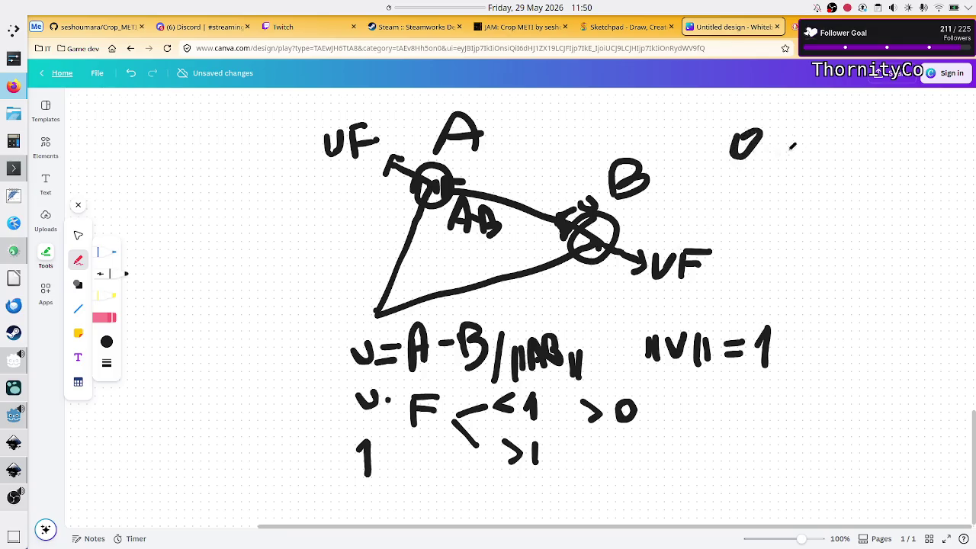
{"action": "mouse_move", "coordinate": [855, 149]}
{"action": "left_mouse_down"}
{"action": "mouse_move", "coordinate": [883, 146]}
{"action": "mouse_move", "coordinate": [853, 148]}
{"action": "mouse_move", "coordinate": [868, 163]}
{"action": "mouse_move", "coordinate": [906, 169]}
{"action": "left_mouse_up"}
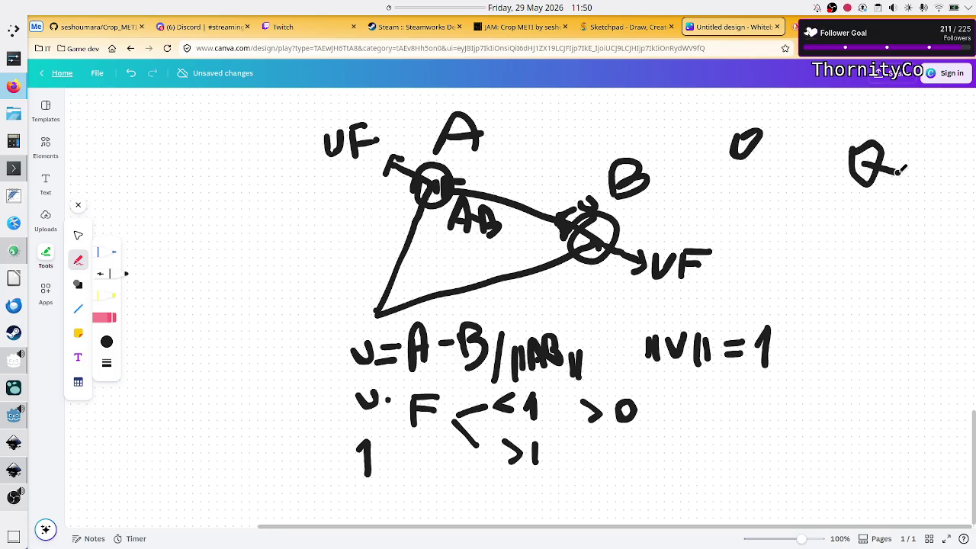
{"action": "left_click_drag", "start_coordinate": [744, 141], "coordinate": [693, 128]}
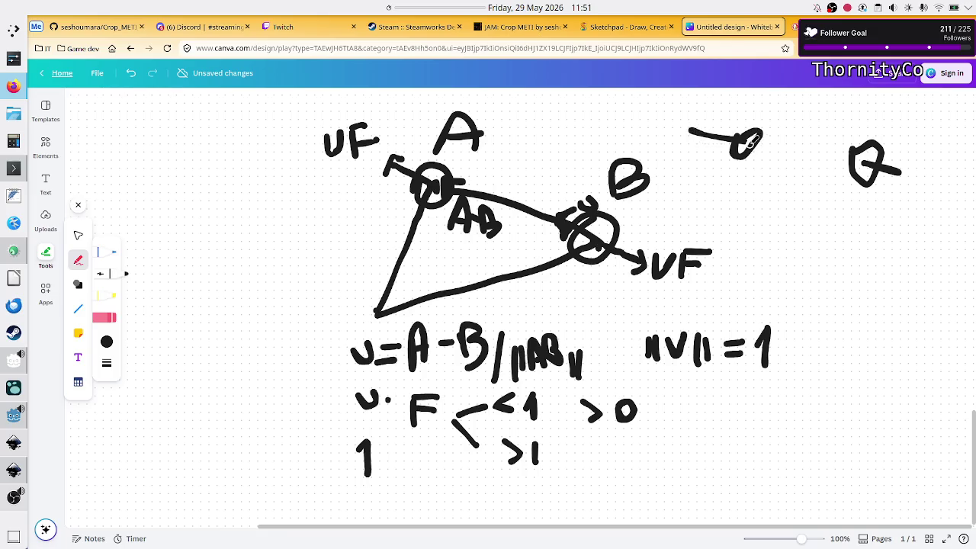
{"action": "left_click_drag", "start_coordinate": [751, 143], "coordinate": [775, 150]}
{"action": "left_click_drag", "start_coordinate": [864, 162], "coordinate": [820, 152]}
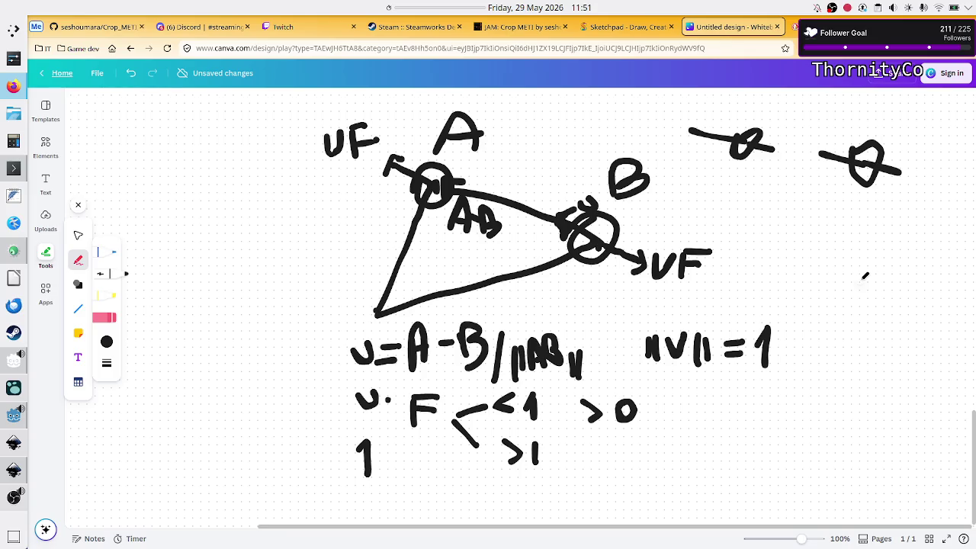
{"action": "key", "text": "alt+Tab"}
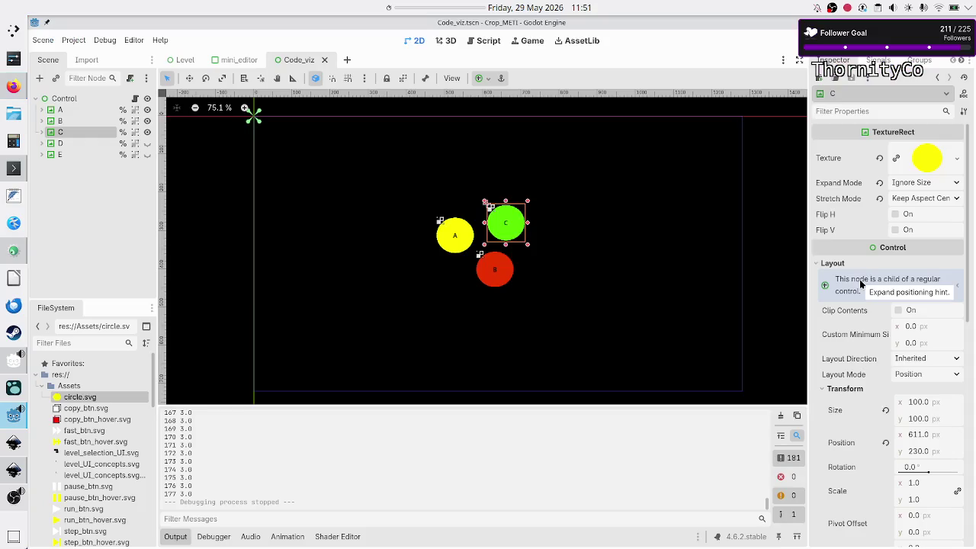
Look over code_viz.gd down to the line applying main_force to offsets, then return to Canva.
{"action": "left_click", "coordinate": [490, 42]}
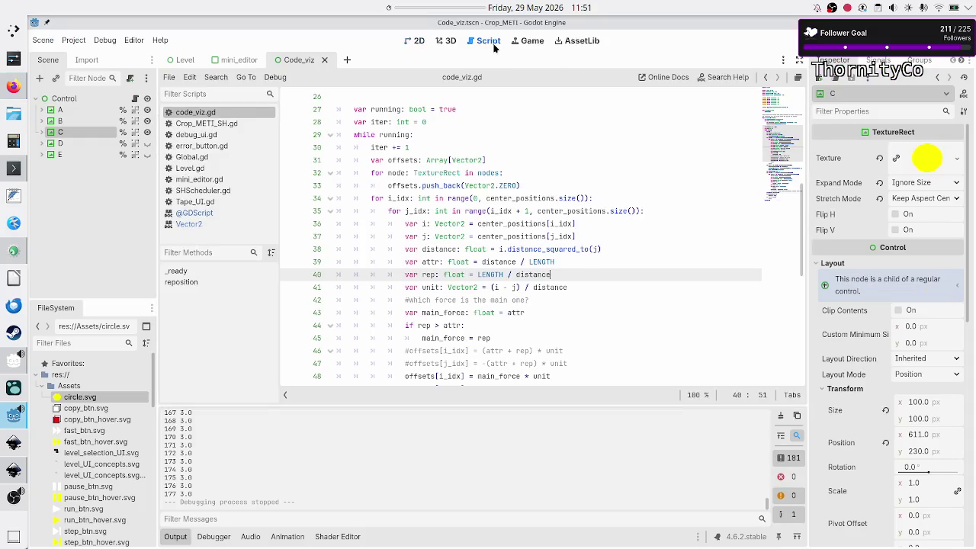
{"action": "scroll", "coordinate": [517, 307], "scroll_direction": "down", "scroll_amount": 2}
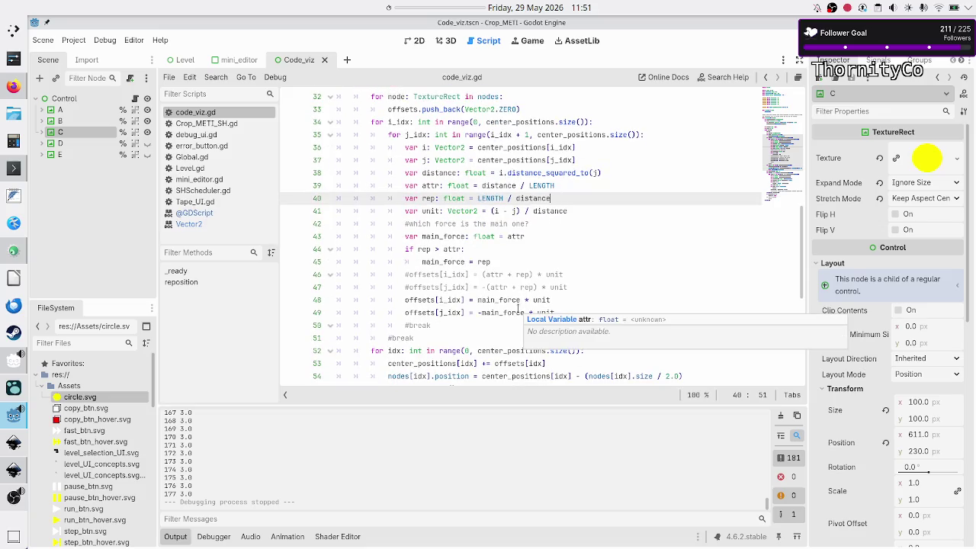
{"action": "left_click", "coordinate": [602, 299]}
{"action": "key", "text": "alt+Tab"}
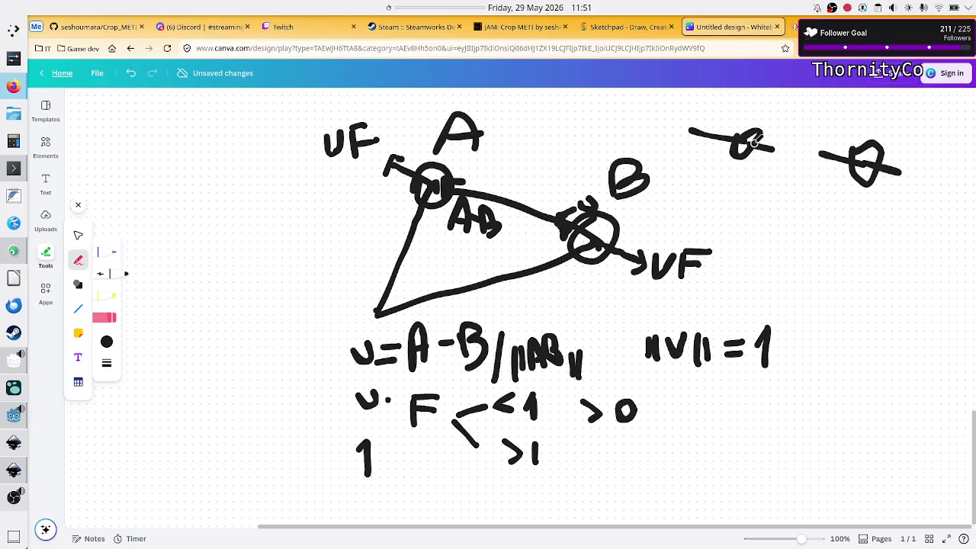
Draw an arrow under the crossed circles, write UF beneath it, and lengthen the first strike line.
{"action": "mouse_move", "coordinate": [828, 192]}
{"action": "left_mouse_down"}
{"action": "mouse_move", "coordinate": [818, 191]}
{"action": "mouse_move", "coordinate": [830, 204]}
{"action": "left_mouse_up"}
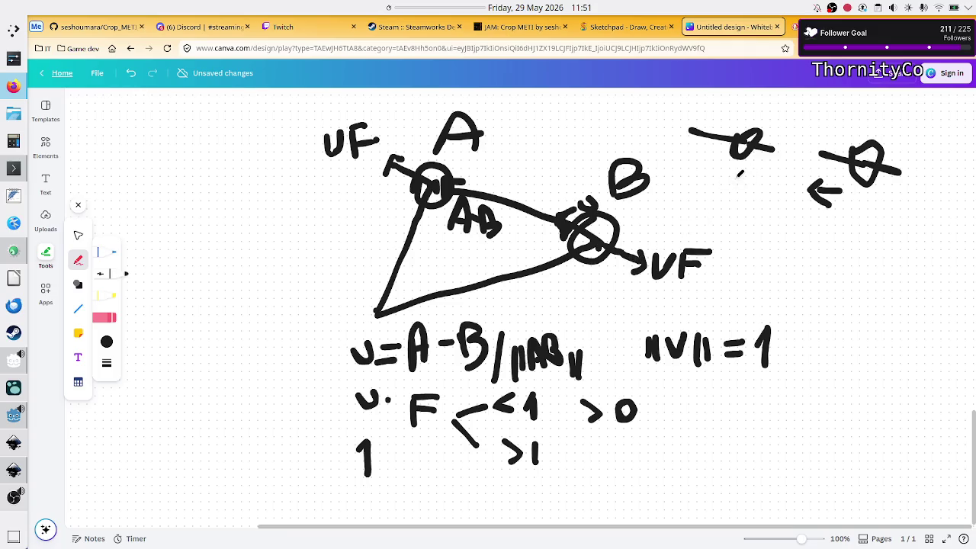
{"action": "mouse_move", "coordinate": [725, 178]}
{"action": "left_mouse_down"}
{"action": "mouse_move", "coordinate": [751, 183]}
{"action": "mouse_move", "coordinate": [782, 160]}
{"action": "mouse_move", "coordinate": [771, 180]}
{"action": "mouse_move", "coordinate": [786, 160]}
{"action": "mouse_move", "coordinate": [786, 170]}
{"action": "left_mouse_up"}
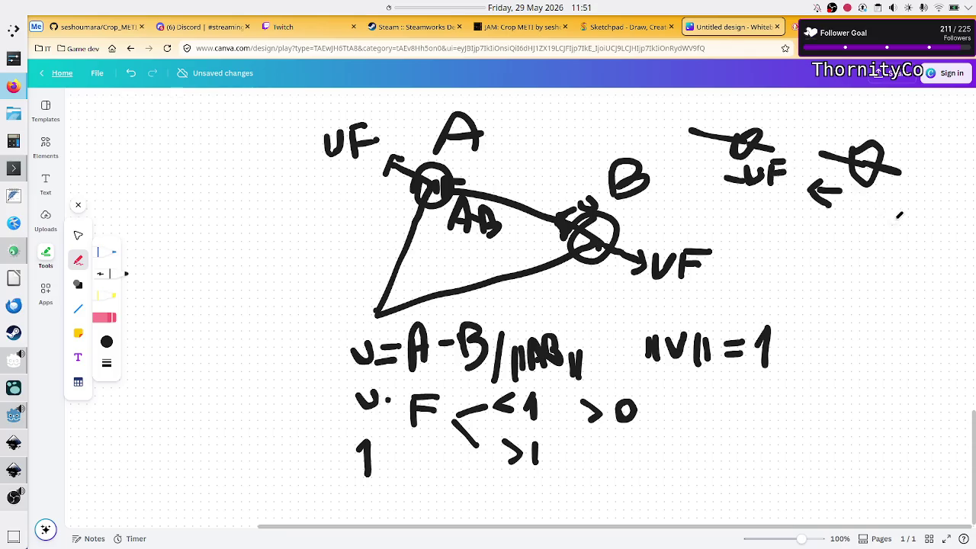
{"action": "mouse_move", "coordinate": [859, 192]}
{"action": "left_mouse_down"}
{"action": "mouse_move", "coordinate": [867, 212]}
{"action": "mouse_move", "coordinate": [877, 188]}
{"action": "mouse_move", "coordinate": [886, 214]}
{"action": "mouse_move", "coordinate": [912, 190]}
{"action": "mouse_move", "coordinate": [906, 200]}
{"action": "left_mouse_up"}
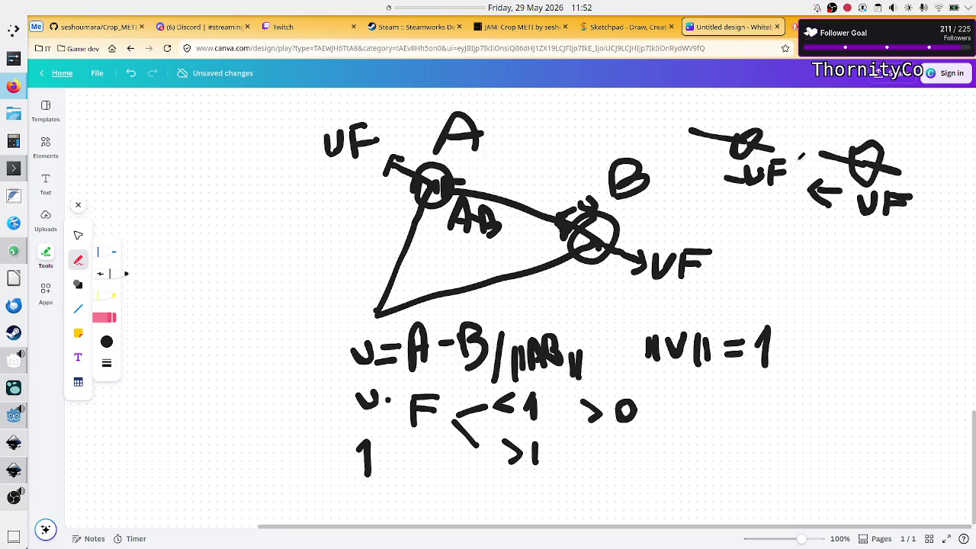
{"action": "left_click_drag", "start_coordinate": [764, 143], "coordinate": [779, 149]}
{"action": "key", "text": "alt+Tab"}
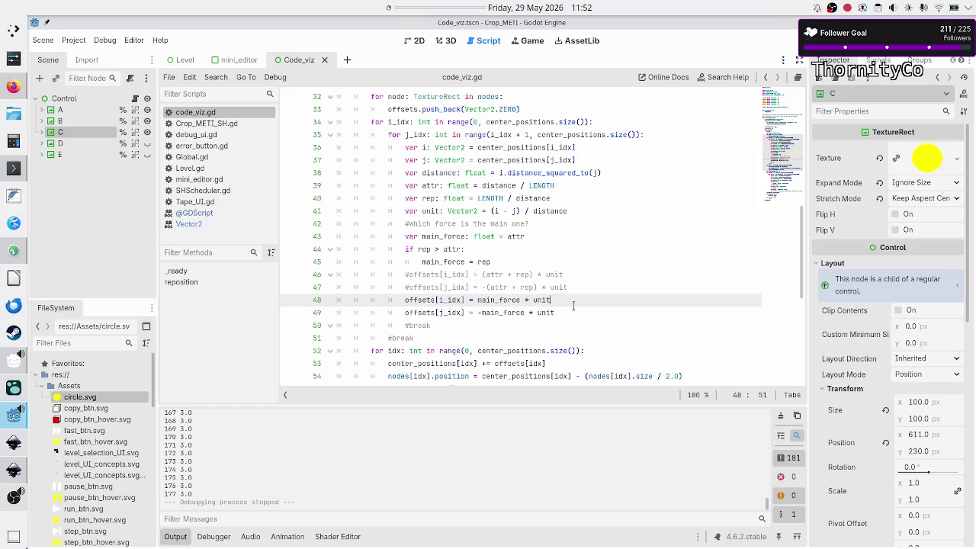
Copy the two main_force offset lines into the 'if rep > attr' block, replacing main_force = rep.
{"action": "key", "text": "Up"}
{"action": "key", "text": "Up"}
{"action": "key", "text": "Up"}
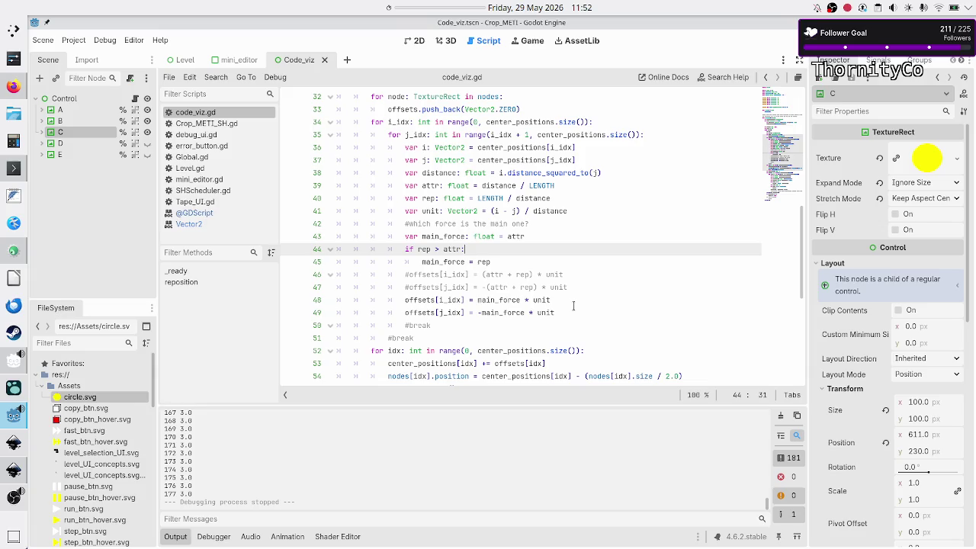
{"action": "key", "text": "Down"}
{"action": "key", "text": "Down"}
{"action": "key", "text": "Home"}
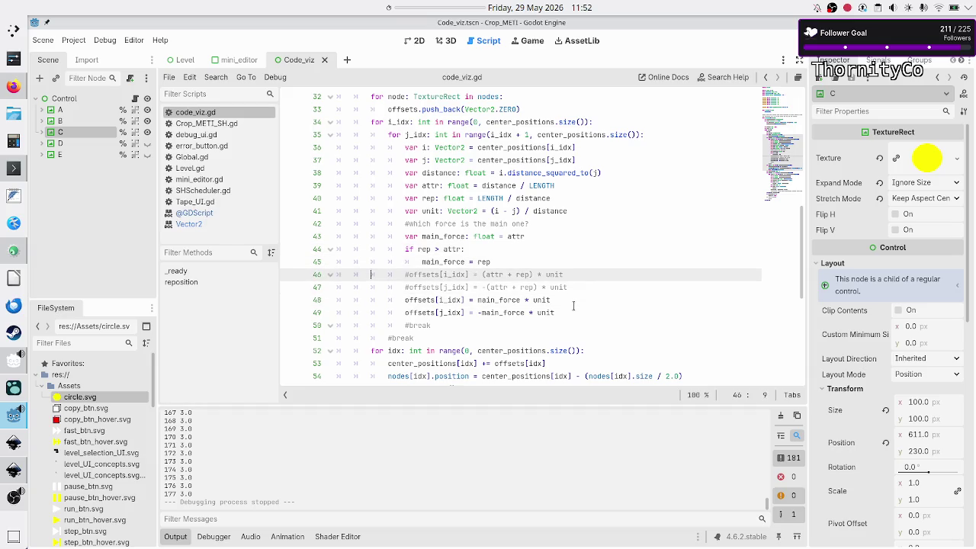
{"action": "key", "text": "Down"}
{"action": "key", "text": "Down"}
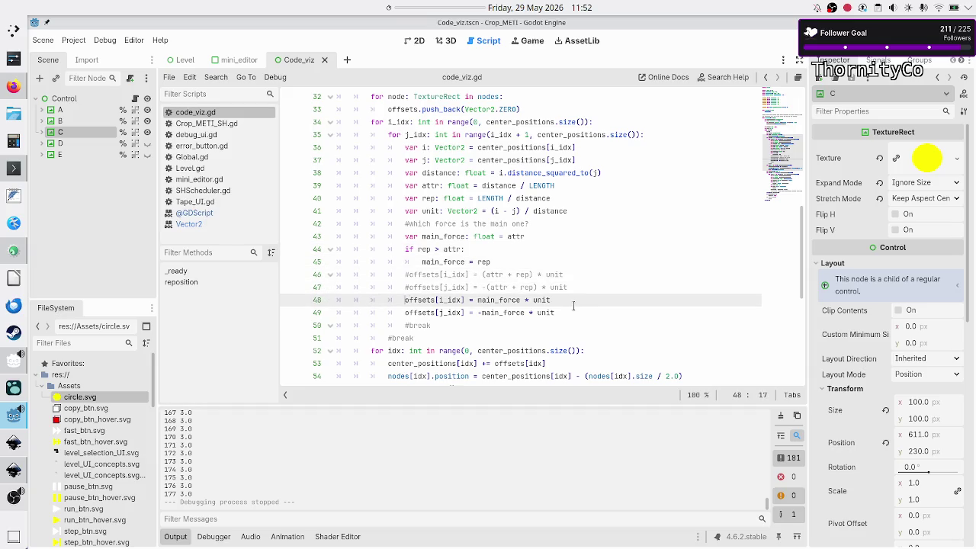
{"action": "key", "text": "shift+Down"}
{"action": "key", "text": "shift+Down"}
{"action": "key", "text": "shift+Left"}
{"action": "key", "text": "shift+Left"}
{"action": "key", "text": "shift+Left"}
{"action": "key", "text": "ctrl+c"}
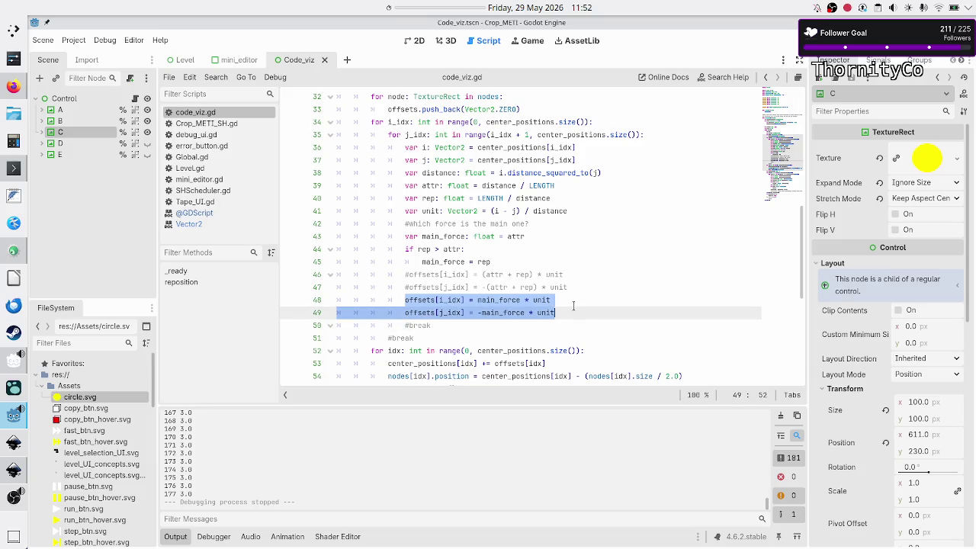
{"action": "key", "text": "Up"}
{"action": "key", "text": "Up"}
{"action": "key", "text": "Up"}
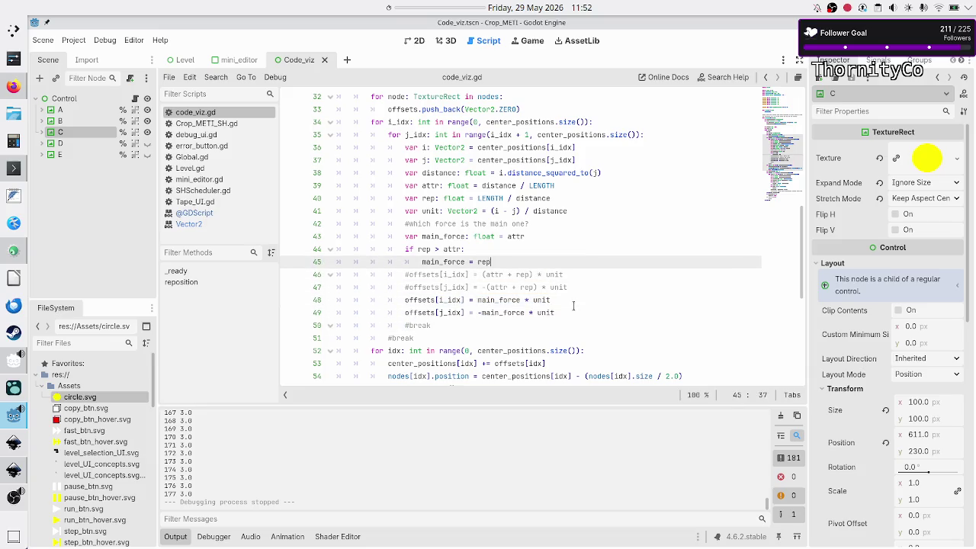
{"action": "key", "text": "BackSpace"}
{"action": "key", "text": "BackSpace"}
{"action": "key", "text": "BackSpace"}
{"action": "key", "text": "ctrl+v"}
{"action": "key", "text": "Up"}
{"action": "key", "text": "Home"}
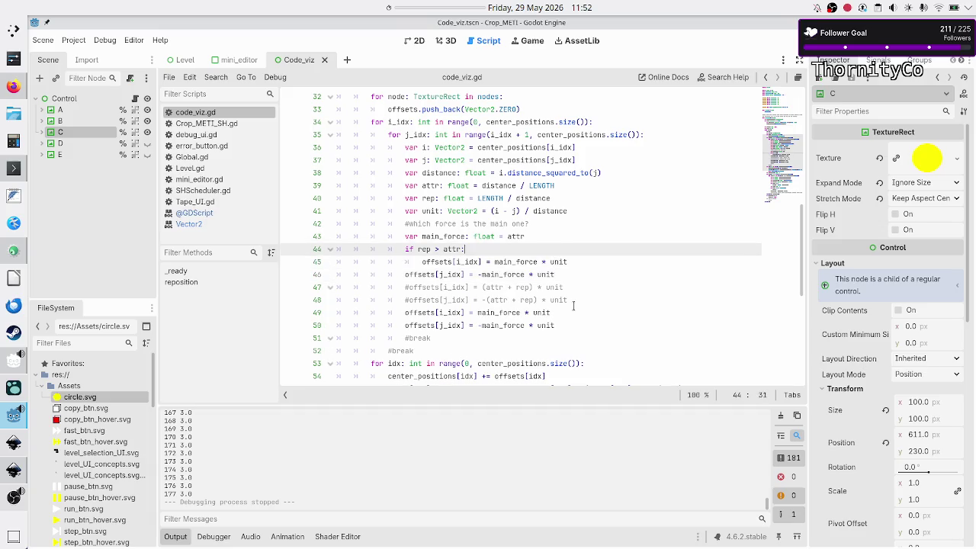
{"action": "key", "text": "Down"}
{"action": "key", "text": "Tab"}
{"action": "key", "text": "Up"}
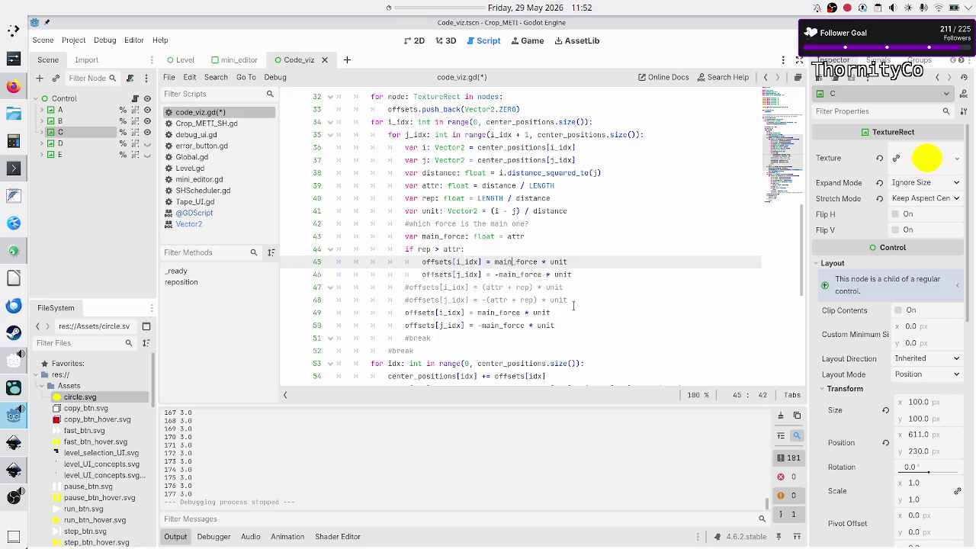
Replace main_force with rep in the offset lines 45 and 46, checking the Canva diagram.
{"action": "key", "text": "BackSpace"}
{"action": "key", "text": "BackSpace"}
{"action": "key", "text": "BackSpace"}
{"action": "type", "text": "rep"}
{"action": "key", "text": "Escape"}
{"action": "key", "text": "Down"}
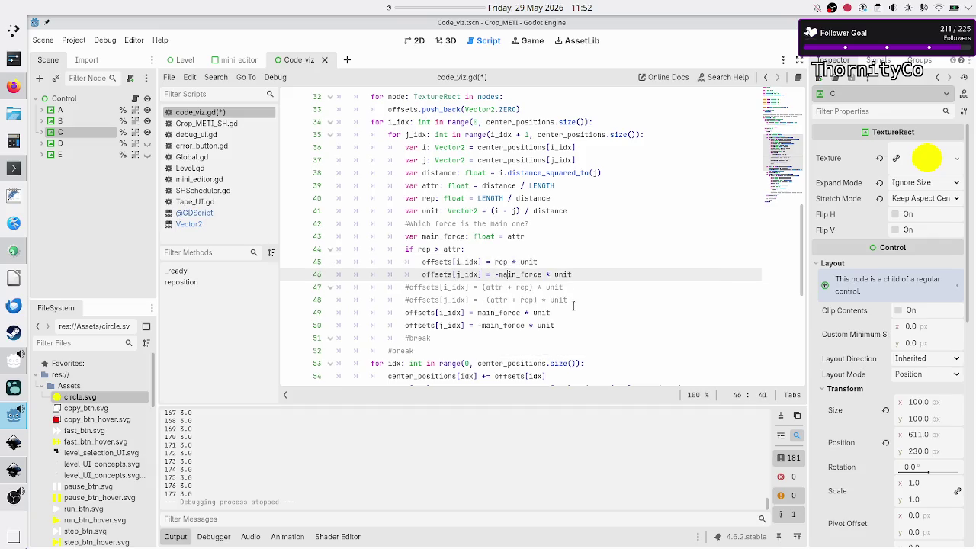
{"action": "key", "text": "BackSpace"}
{"action": "key", "text": "BackSpace"}
{"action": "key", "text": "BackSpace"}
{"action": "type", "text": "rep"}
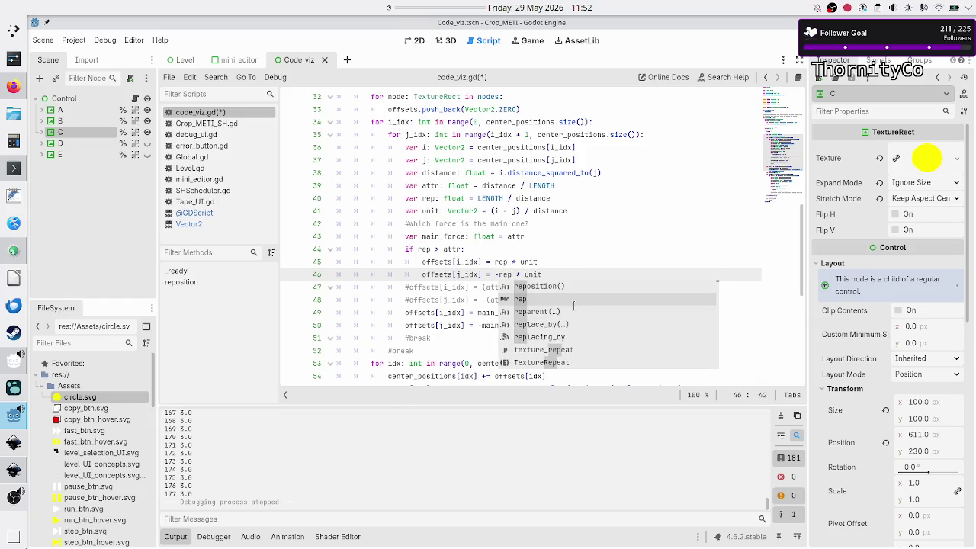
{"action": "key", "text": "alt+Tab"}
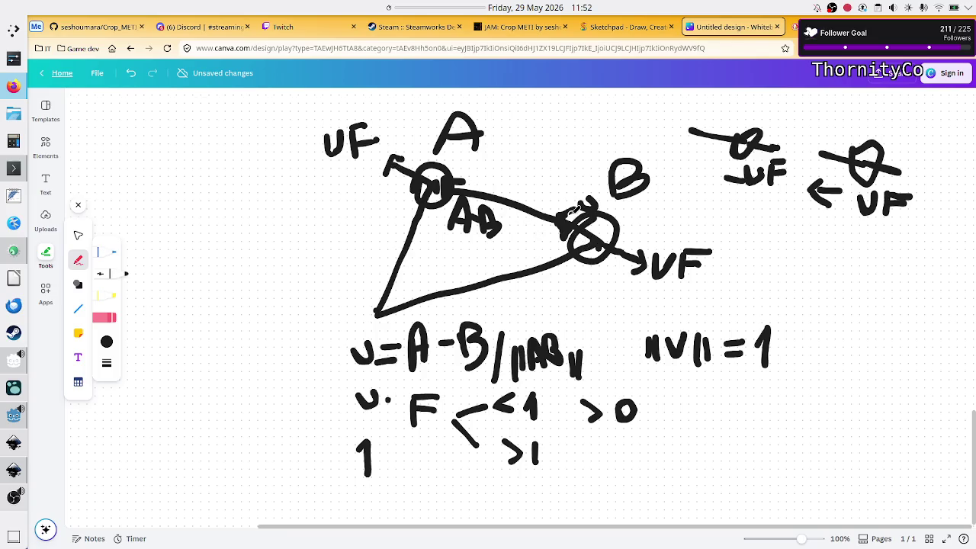
{"action": "key", "text": "alt+Tab"}
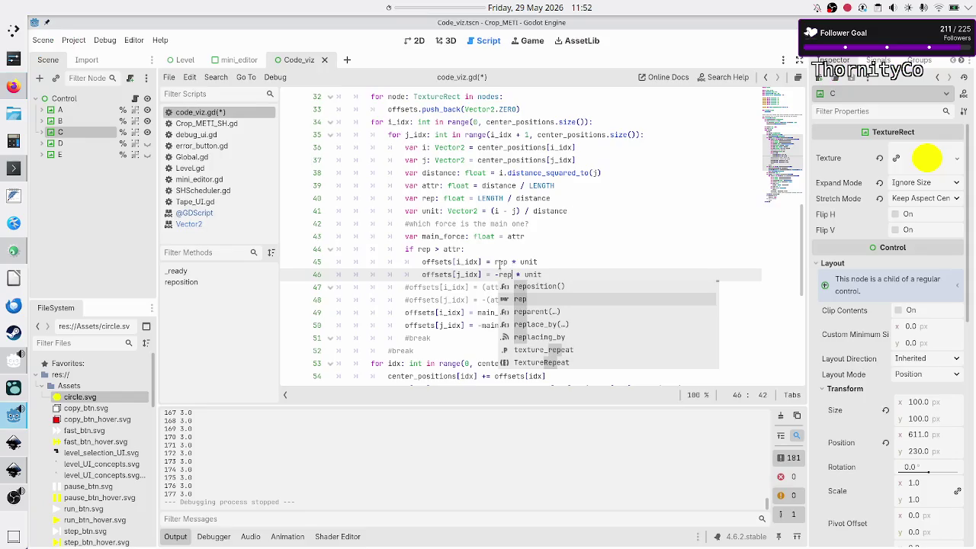
{"action": "key", "text": "Escape"}
{"action": "key", "text": "alt+Tab"}
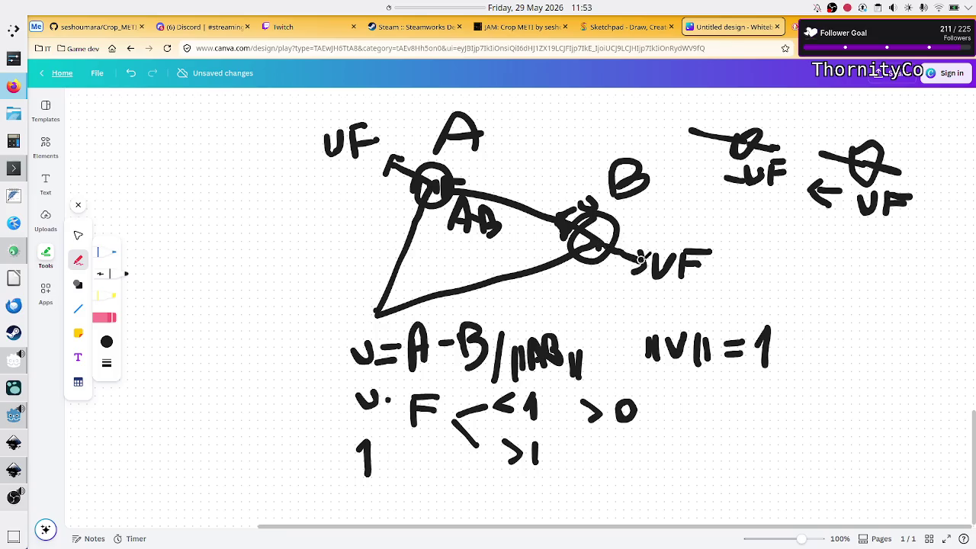
{"action": "key", "text": "alt+Tab"}
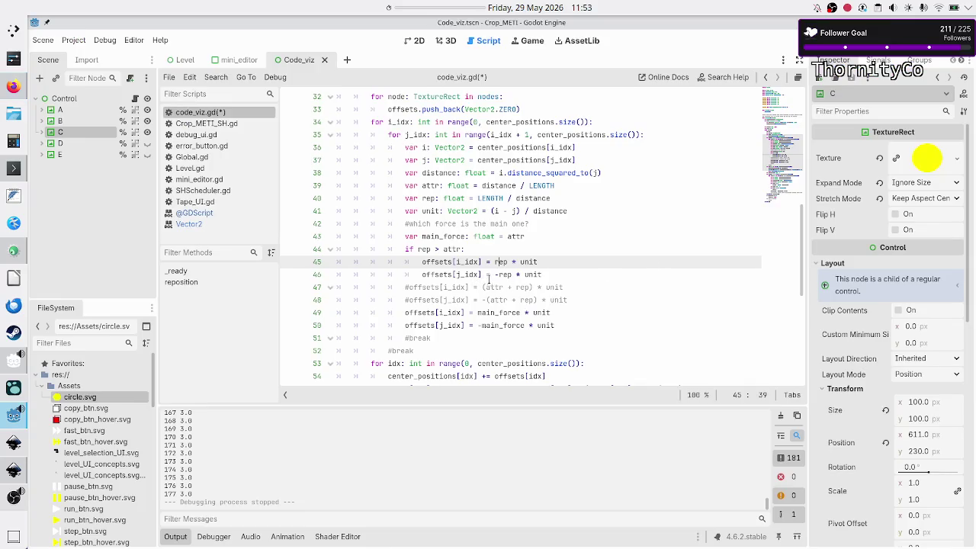
Add an else: branch and duplicate the two rep offset lines into it.
{"action": "left_click", "coordinate": [496, 275]}
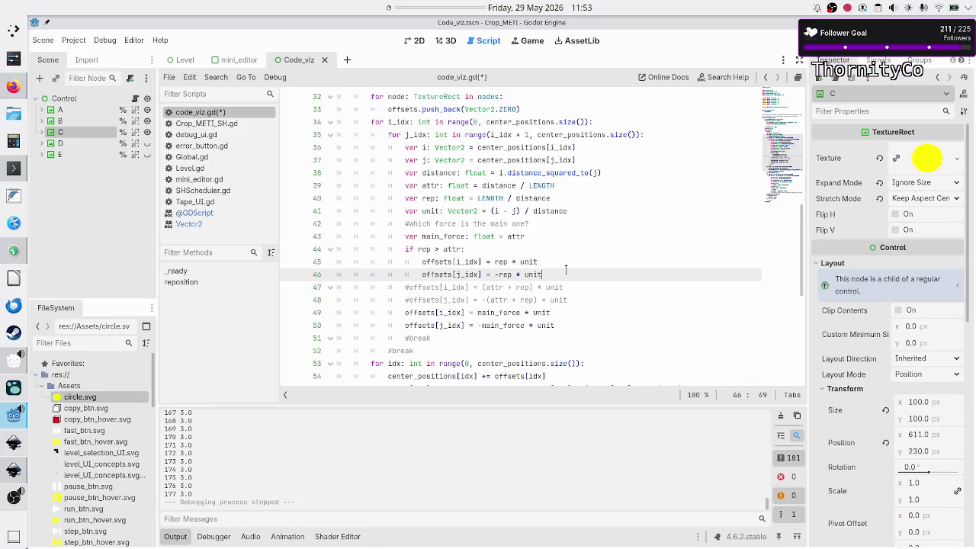
{"action": "key", "text": "Return"}
{"action": "key", "text": "BackSpace"}
{"action": "type", "text": "else:"}
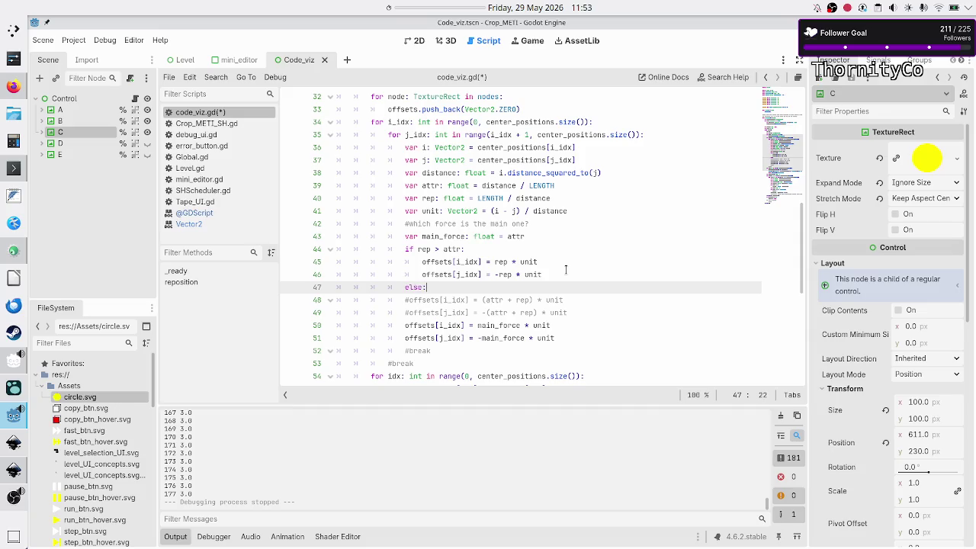
{"action": "key", "text": "Return"}
{"action": "key", "text": "Up"}
{"action": "key", "text": "Up"}
{"action": "key", "text": "Up"}
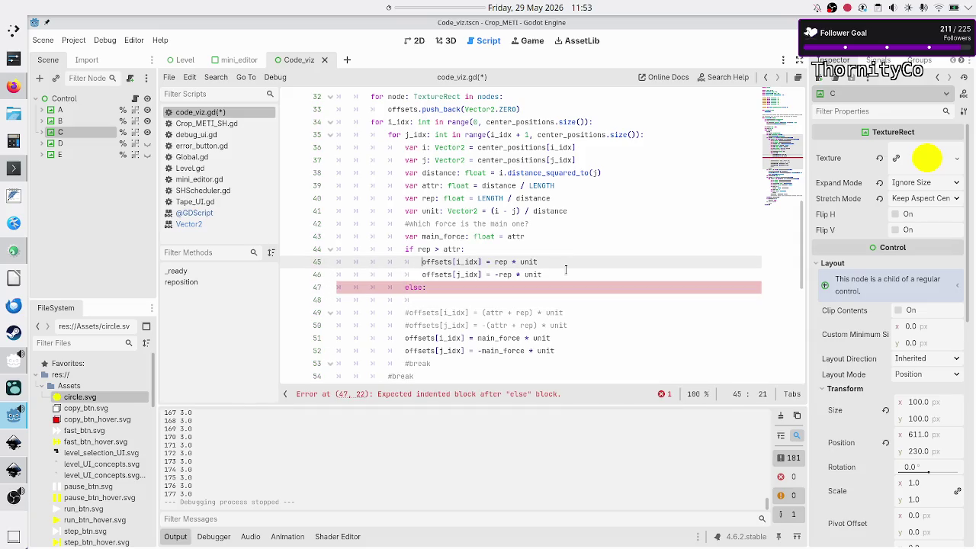
{"action": "key", "text": "Up"}
{"action": "key", "text": "Down"}
{"action": "key", "text": "shift+Down"}
{"action": "key", "text": "shift+Down"}
{"action": "key", "text": "shift+Left"}
{"action": "key", "text": "shift+Left"}
{"action": "key", "text": "shift+Left"}
{"action": "key", "text": "shift+Left"}
{"action": "key", "text": "shift+Left"}
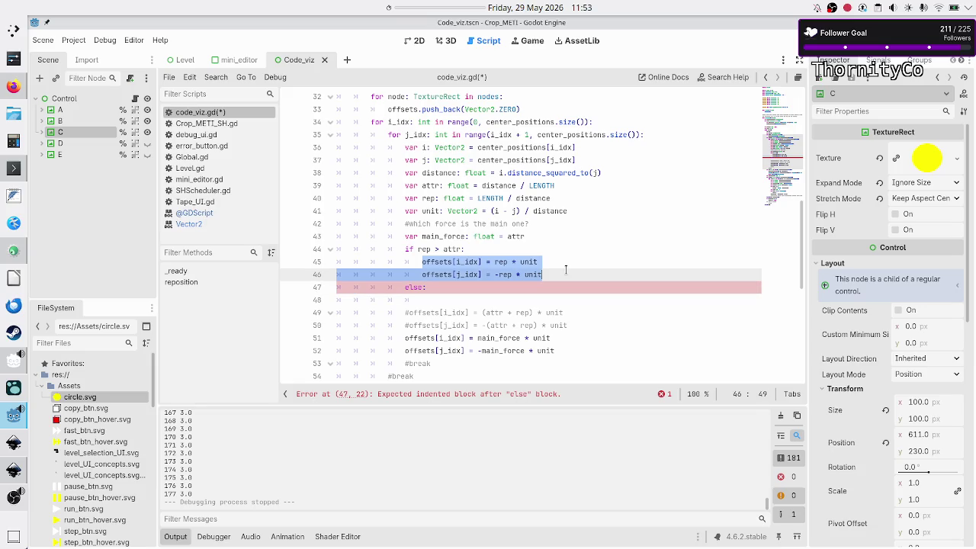
{"action": "key", "text": "ctrl+shift+d"}
{"action": "key", "text": "alt+Down"}
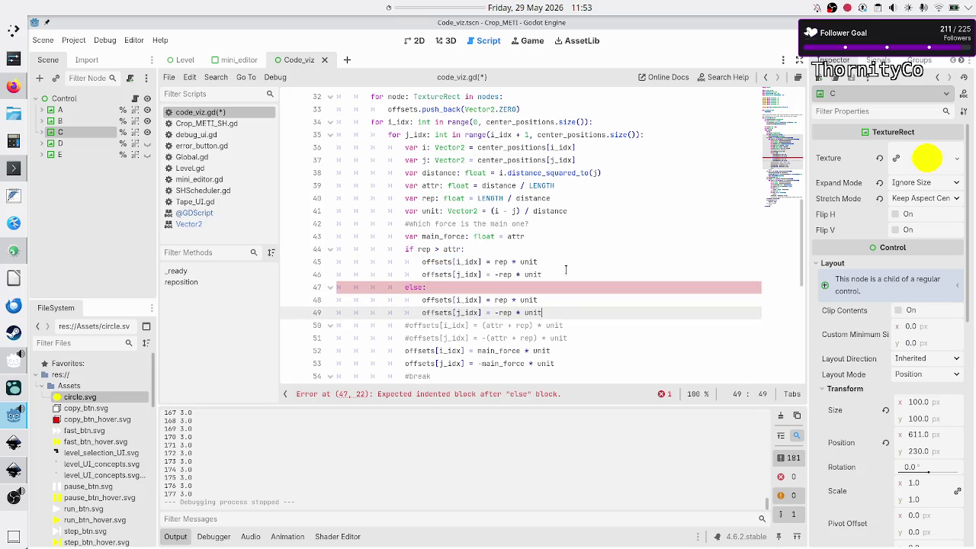
{"action": "key", "text": "alt+Down"}
Compare against the Canva diagram and remove the minus sign before rep on line 49.
{"action": "key", "text": "alt+Tab"}
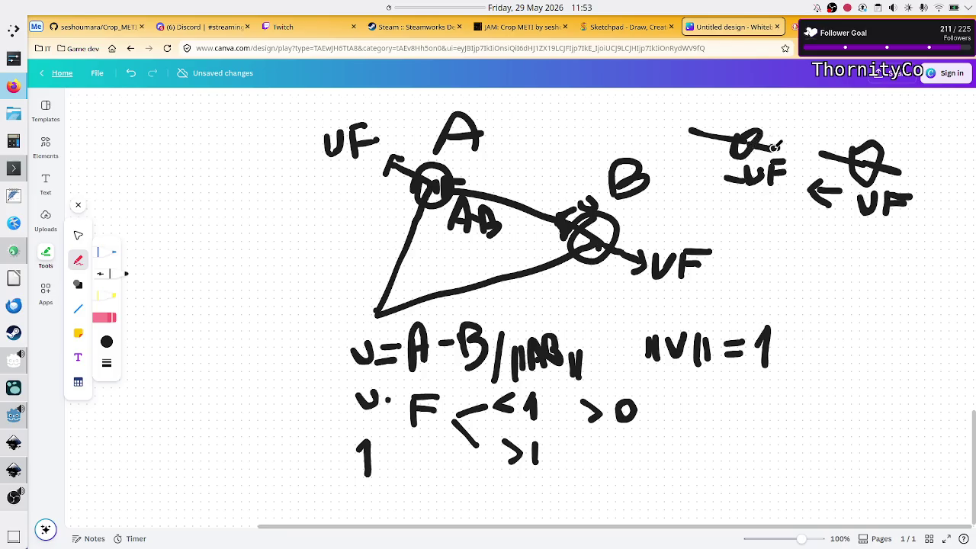
{"action": "key", "text": "alt+Tab"}
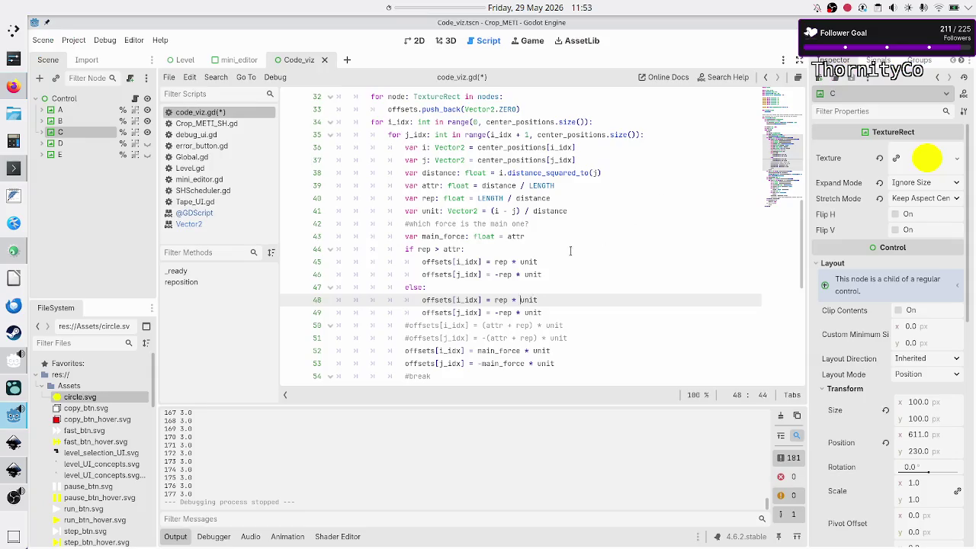
{"action": "key", "text": "alt+Tab"}
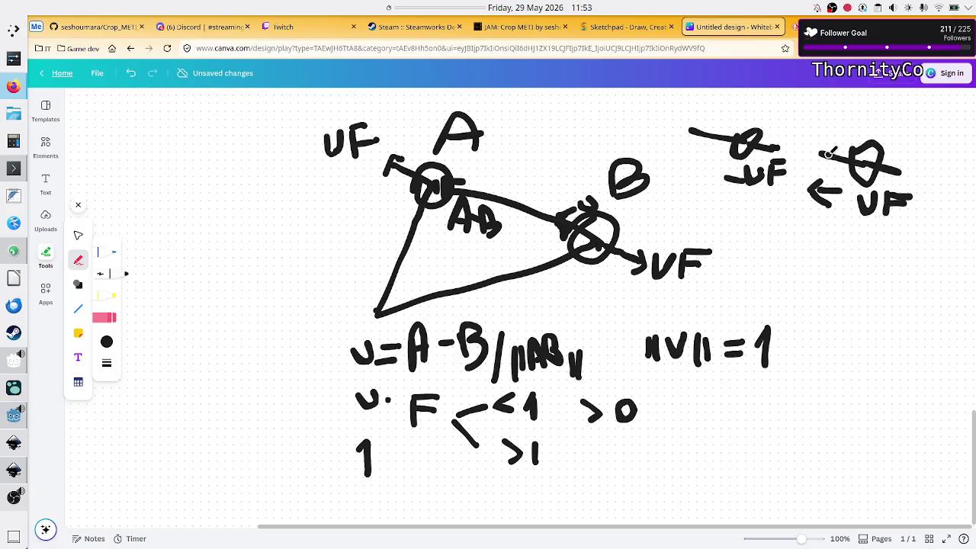
{"action": "key", "text": "alt+Tab"}
{"action": "key", "text": "Down"}
{"action": "key", "text": "BackSpace"}
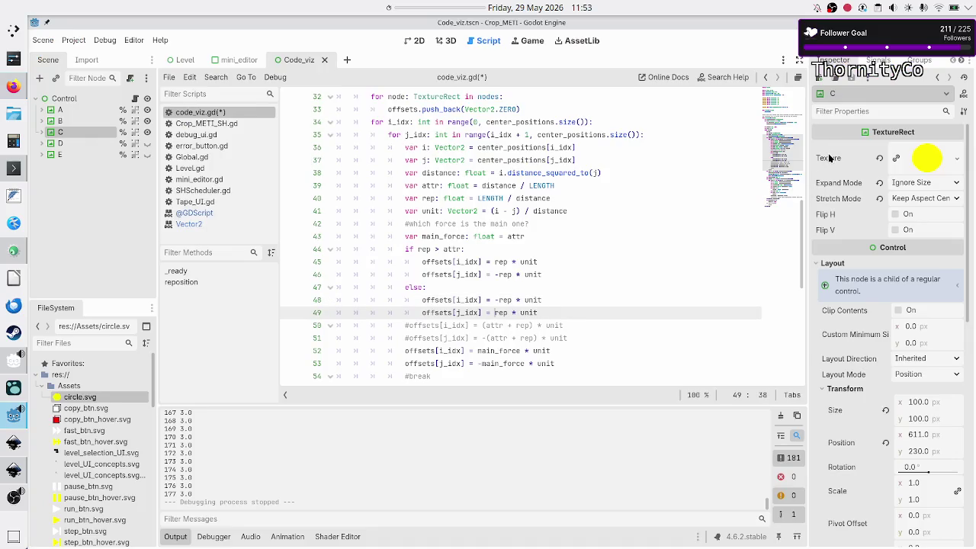
Comment out the old main_force offset lines and run the scene with F5.
{"action": "key", "text": "Up"}
{"action": "key", "text": "Up"}
{"action": "key", "text": "Down"}
{"action": "key", "text": "Down"}
{"action": "key", "text": "Home"}
{"action": "key", "text": "Down"}
{"action": "key", "text": "Down"}
{"action": "key", "text": "Down"}
{"action": "key", "text": "Up"}
{"action": "key", "text": "Right"}
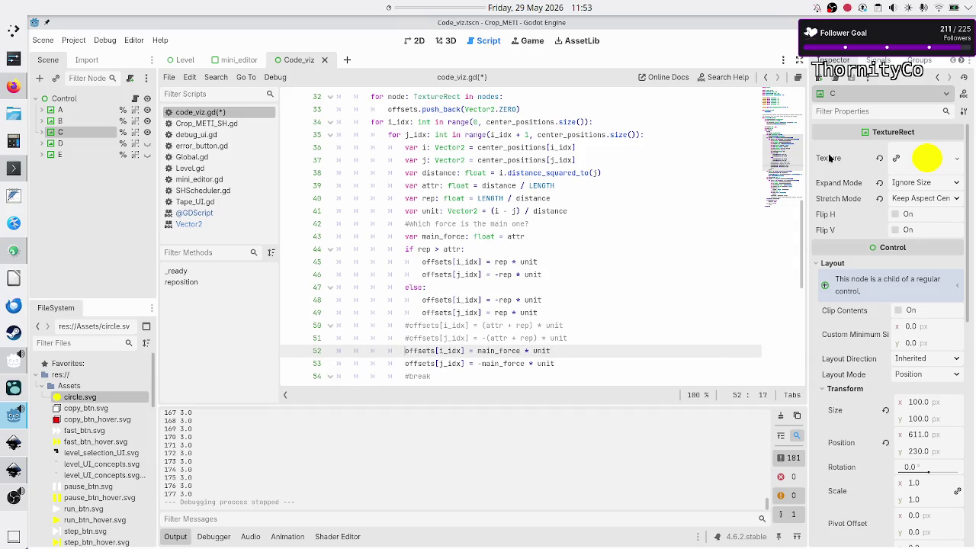
{"action": "key", "text": "ctrl+k"}
{"action": "key", "text": "Down"}
{"action": "key", "text": "ctrl+k"}
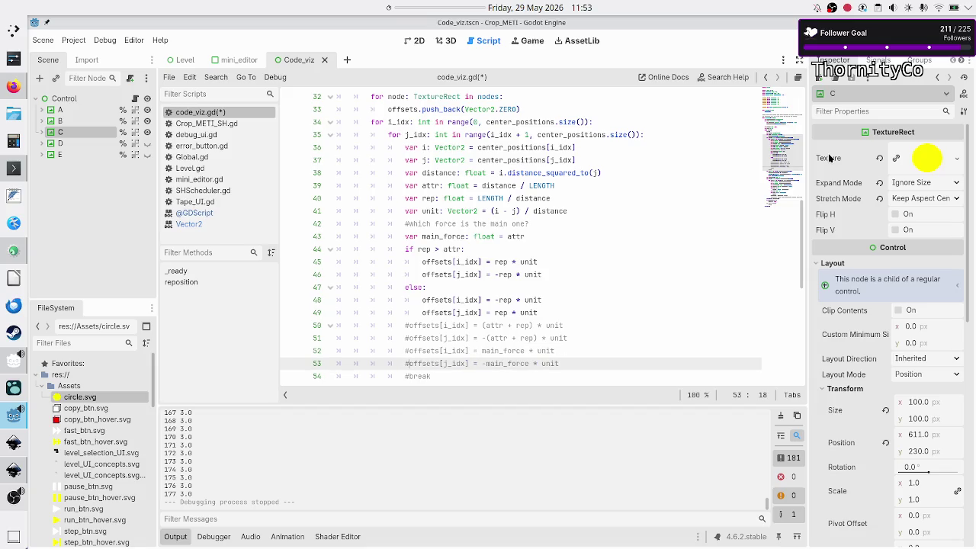
{"action": "key", "text": "F5"}
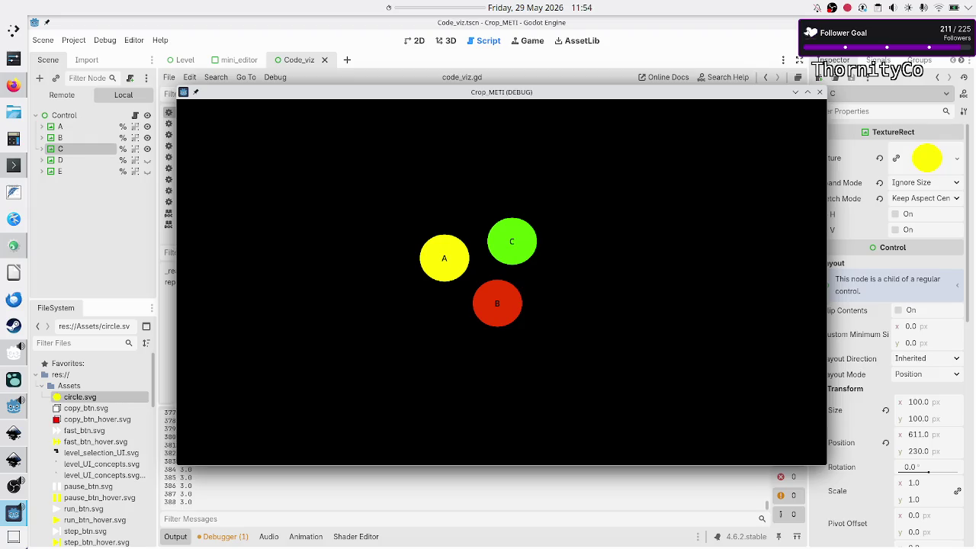
Spread the circles apart (A up-left, C right, B down) and rerun the scene.
{"action": "left_click", "coordinate": [821, 94]}
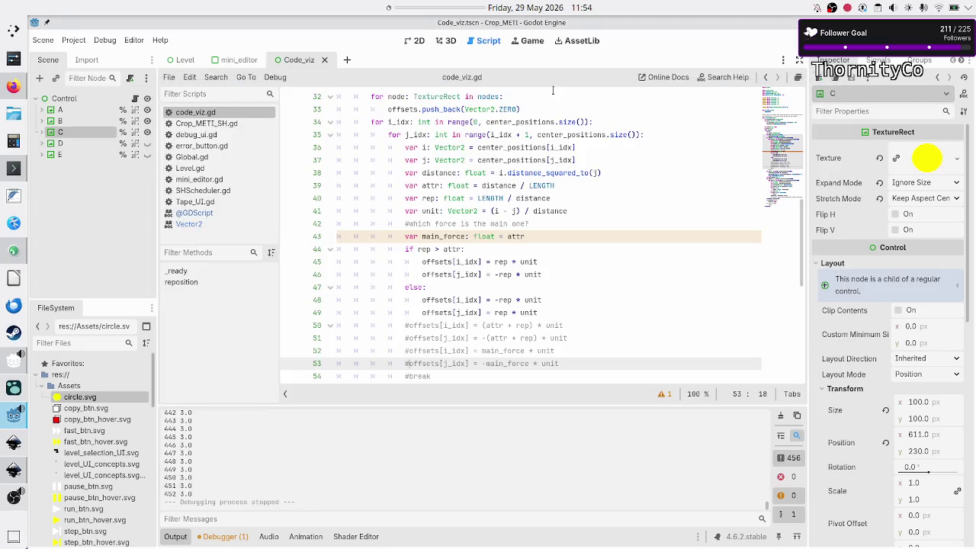
{"action": "left_click", "coordinate": [416, 41]}
{"action": "left_click_drag", "start_coordinate": [456, 238], "coordinate": [332, 186]}
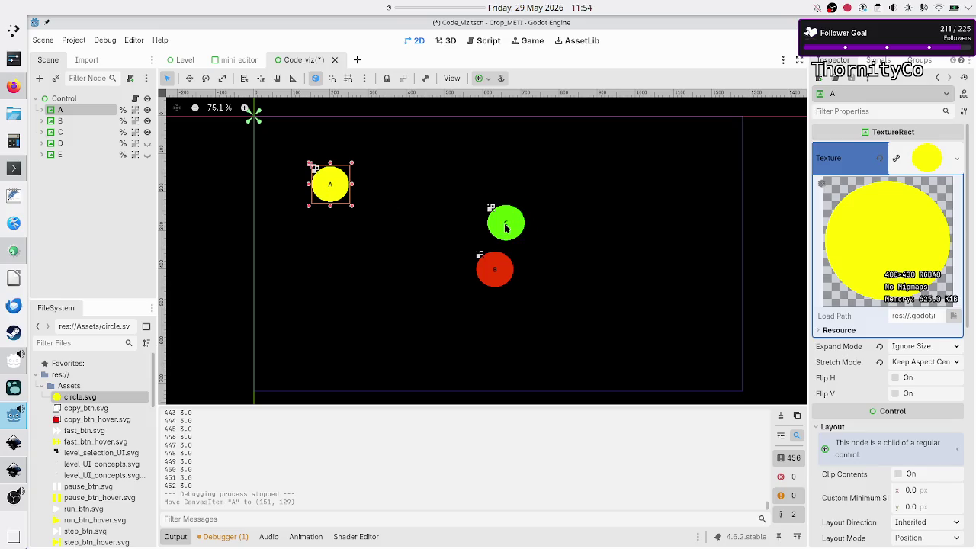
{"action": "left_click_drag", "start_coordinate": [505, 223], "coordinate": [610, 192]}
{"action": "left_click_drag", "start_coordinate": [490, 279], "coordinate": [468, 365]}
{"action": "key", "text": "F6"}
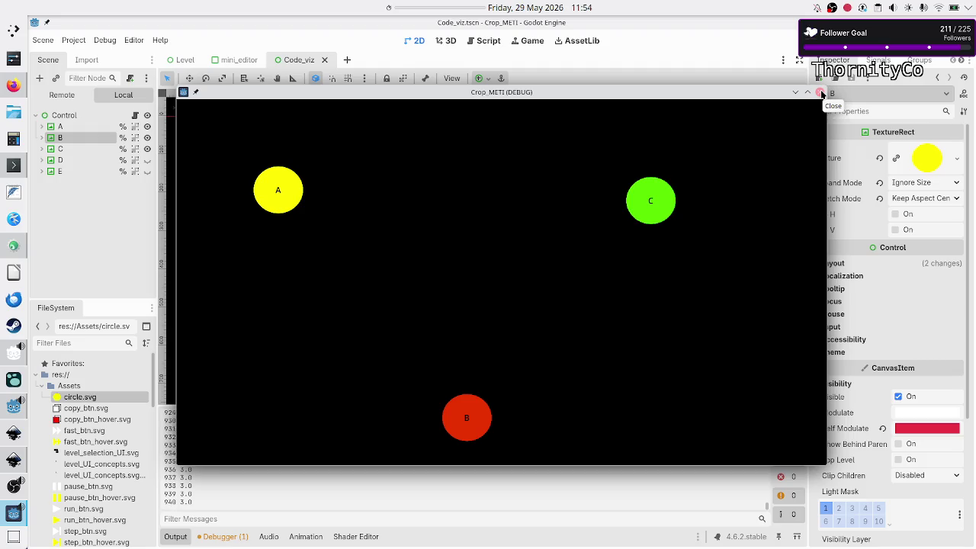
Delete the main_force line and its comment from code_viz.gd.
{"action": "left_click", "coordinate": [822, 93]}
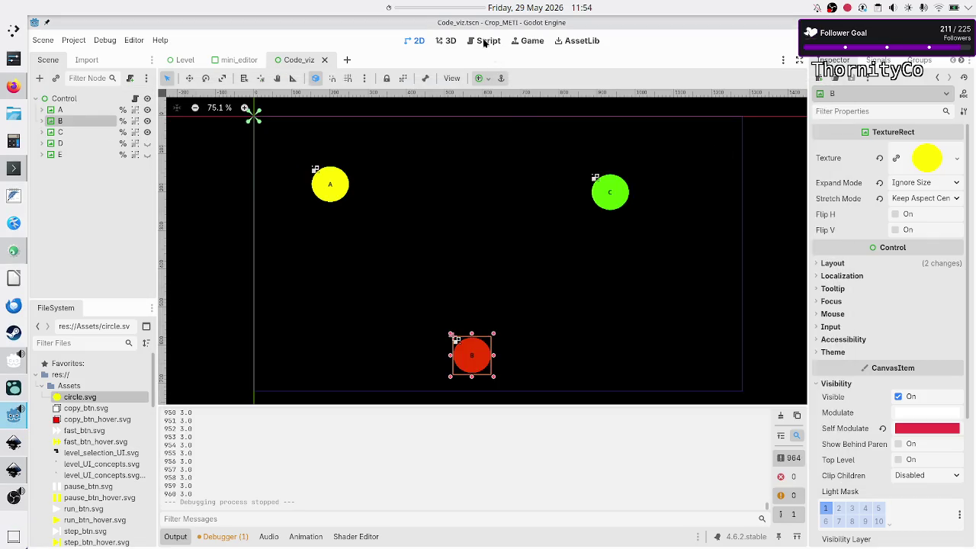
{"action": "left_click", "coordinate": [485, 43]}
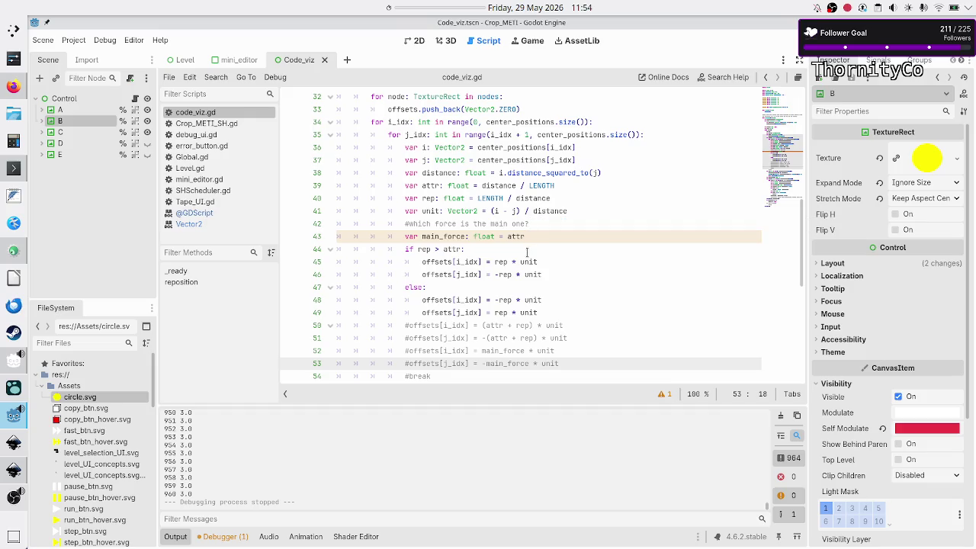
{"action": "left_click", "coordinate": [531, 236]}
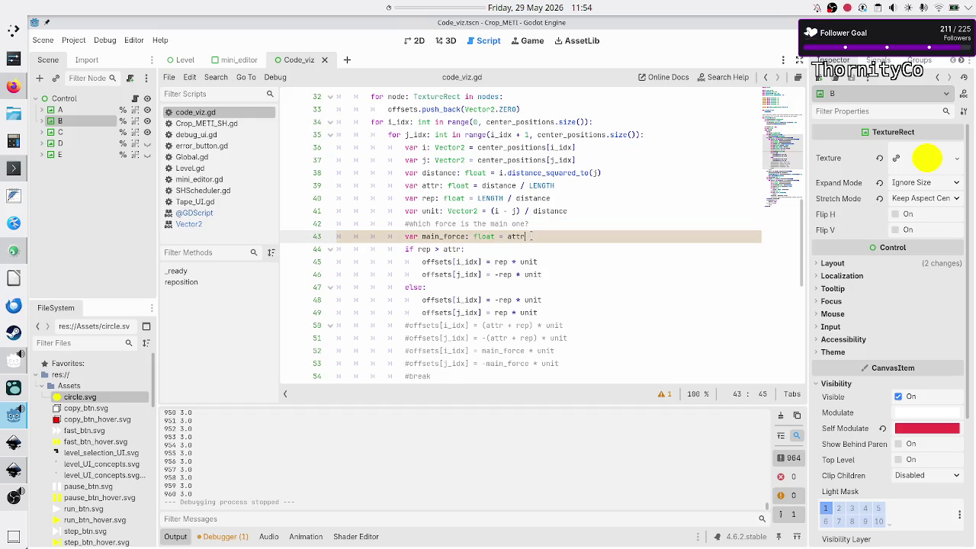
{"action": "left_click", "coordinate": [568, 221]}
{"action": "key", "text": "Right"}
{"action": "key", "text": "shift+End"}
{"action": "key", "text": "Delete"}
{"action": "key", "text": "BackSpace"}
{"action": "key", "text": "BackSpace"}
{"action": "key", "text": "BackSpace"}
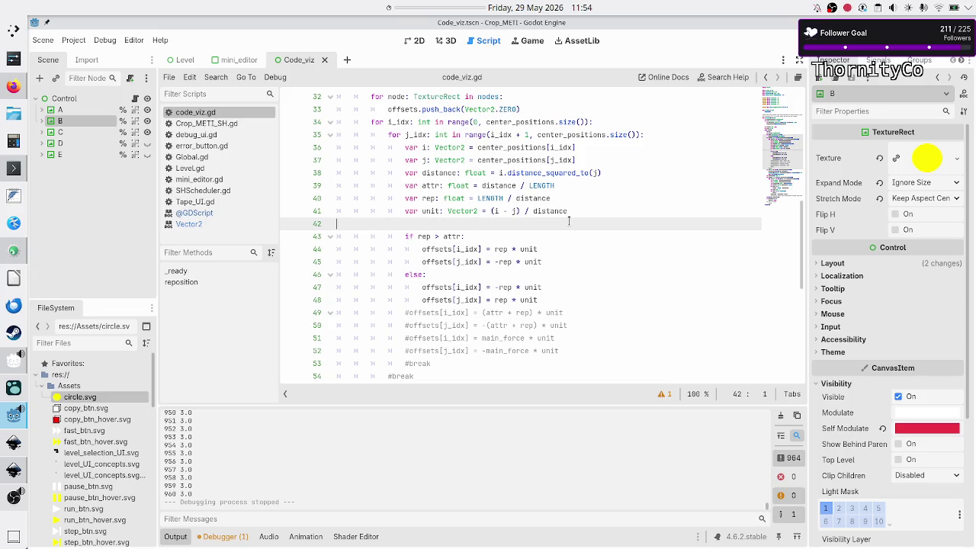
{"action": "type", "text": "e"}
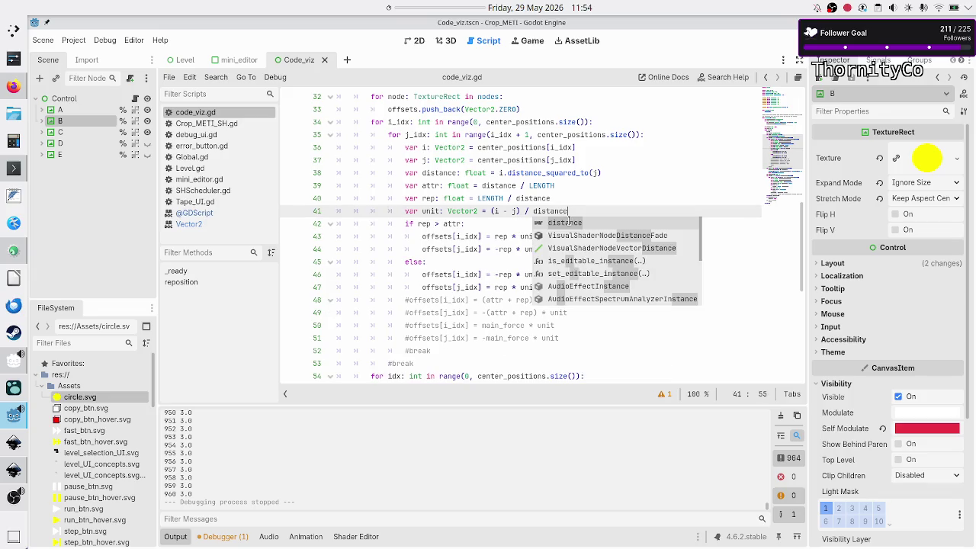
{"action": "key", "text": "Escape"}
{"action": "key", "text": "Right"}
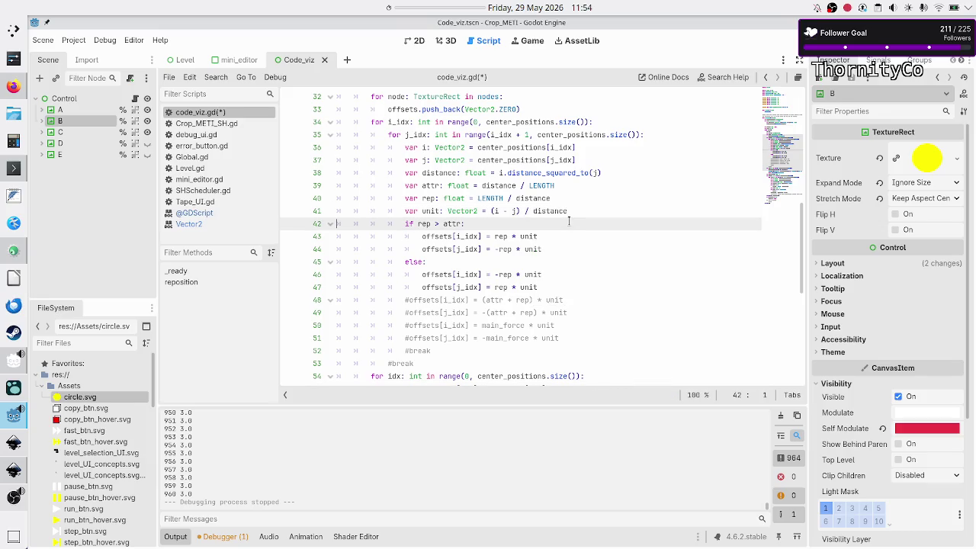
Replace rep with attr in the first offset line (line 46), checking the force diagram sketch.
{"action": "key", "text": "Down"}
{"action": "key", "text": "Down"}
{"action": "key", "text": "Down"}
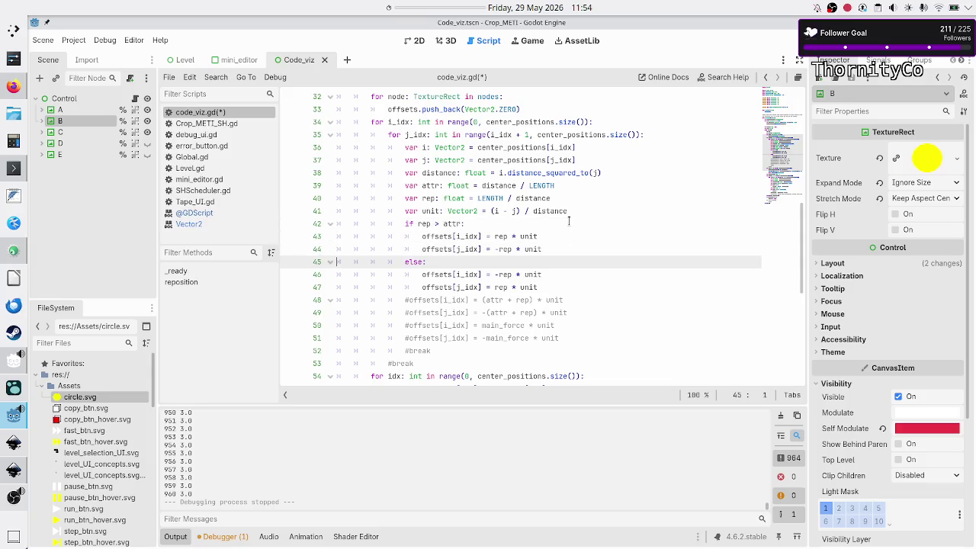
{"action": "key", "text": "Right"}
{"action": "key", "text": "Right"}
{"action": "key", "text": "Right"}
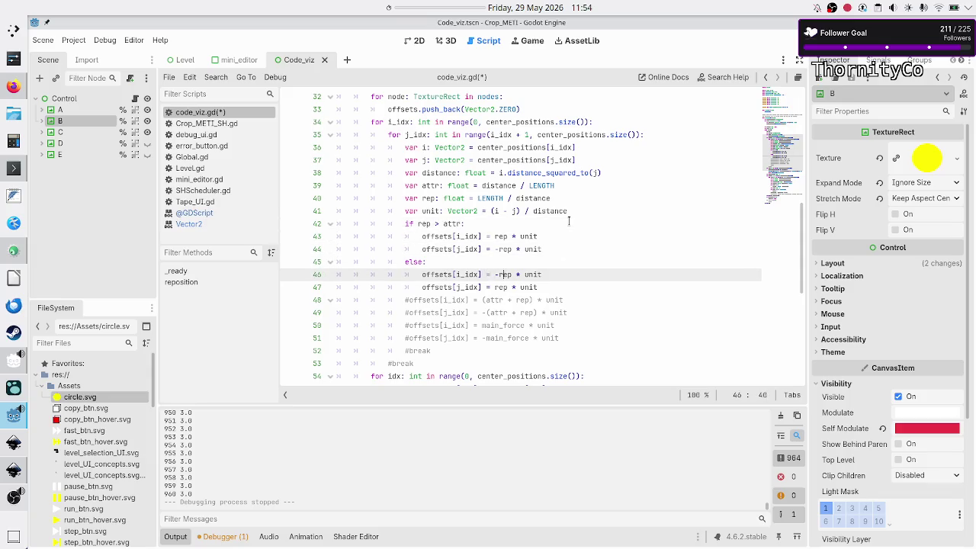
{"action": "key", "text": "BackSpace"}
{"action": "key", "text": "BackSpace"}
{"action": "key", "text": "BackSpace"}
{"action": "type", "text": "attr"}
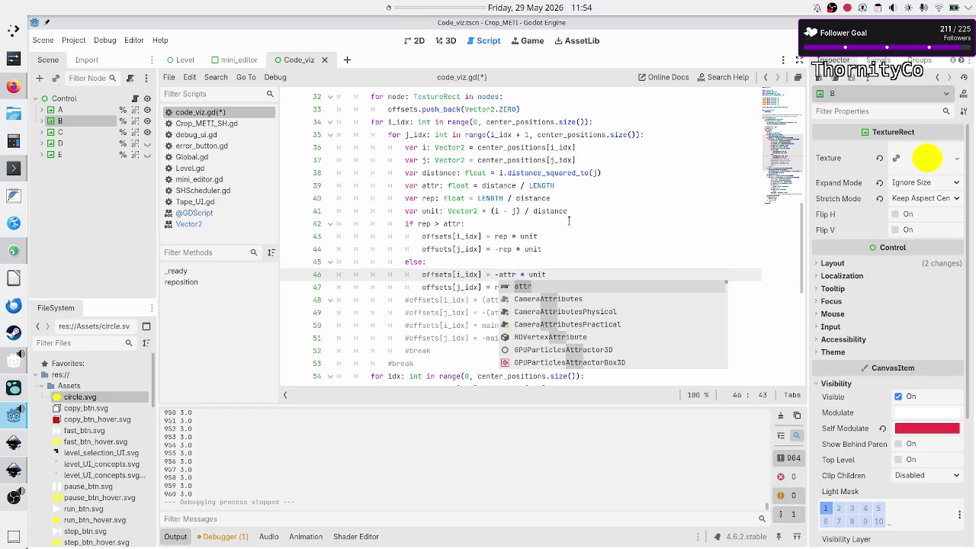
{"action": "key", "text": "Escape"}
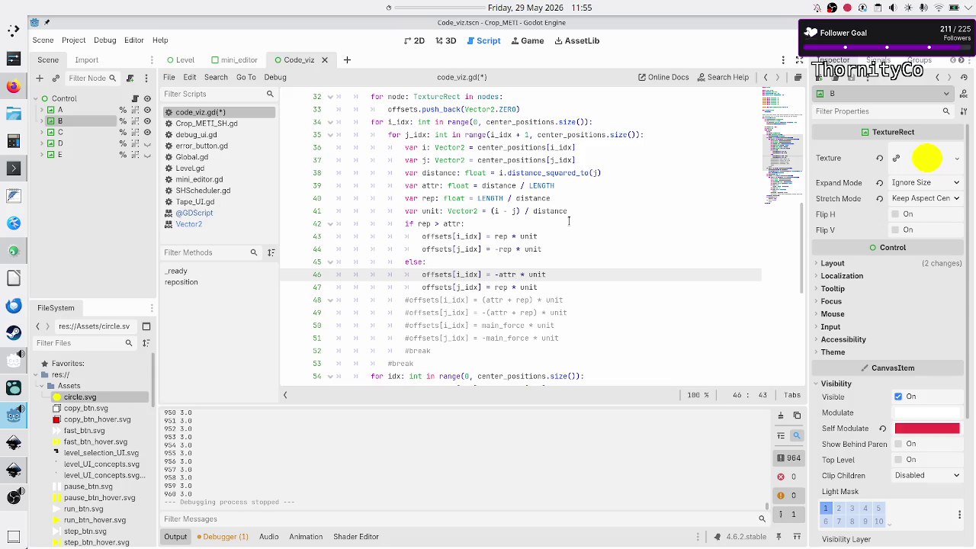
{"action": "key", "text": "Up"}
{"action": "key", "text": "Up"}
{"action": "key", "text": "Up"}
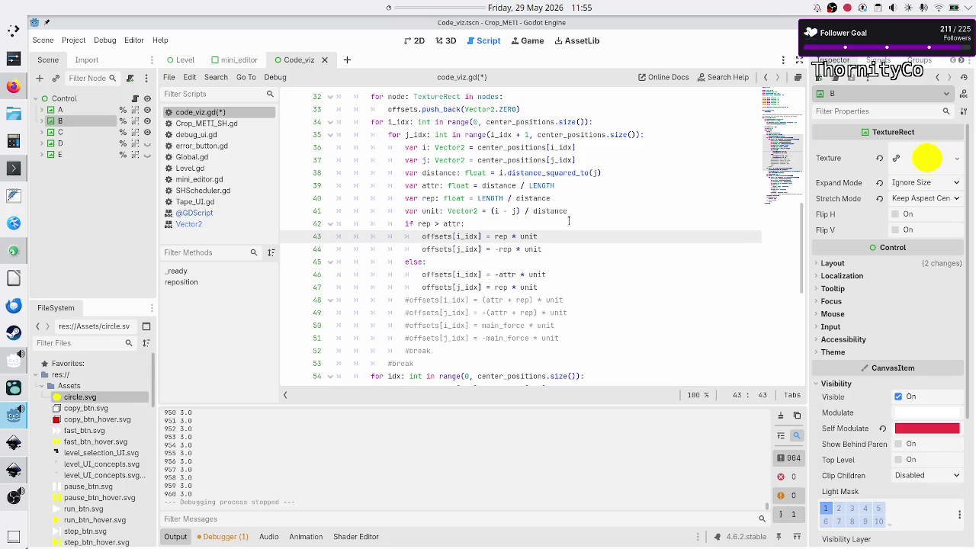
{"action": "key", "text": "alt+Tab"}
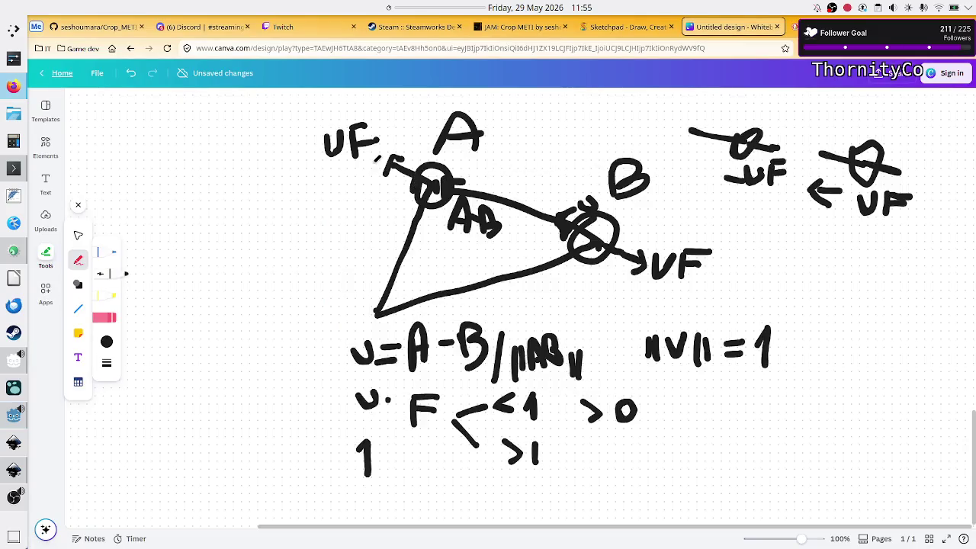
{"action": "key", "text": "alt+Tab"}
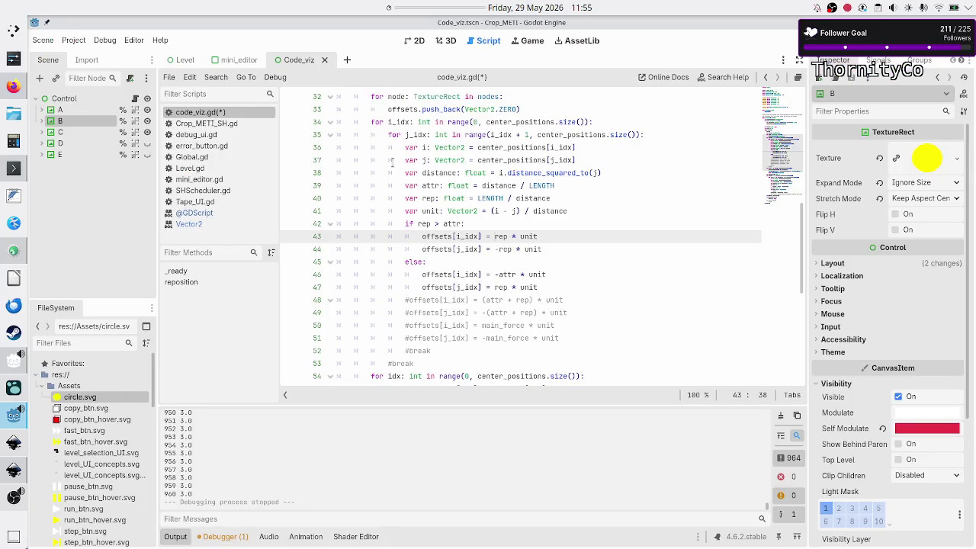
Replace rep with attr on line 47 too and run the scene.
{"action": "left_click", "coordinate": [512, 275]}
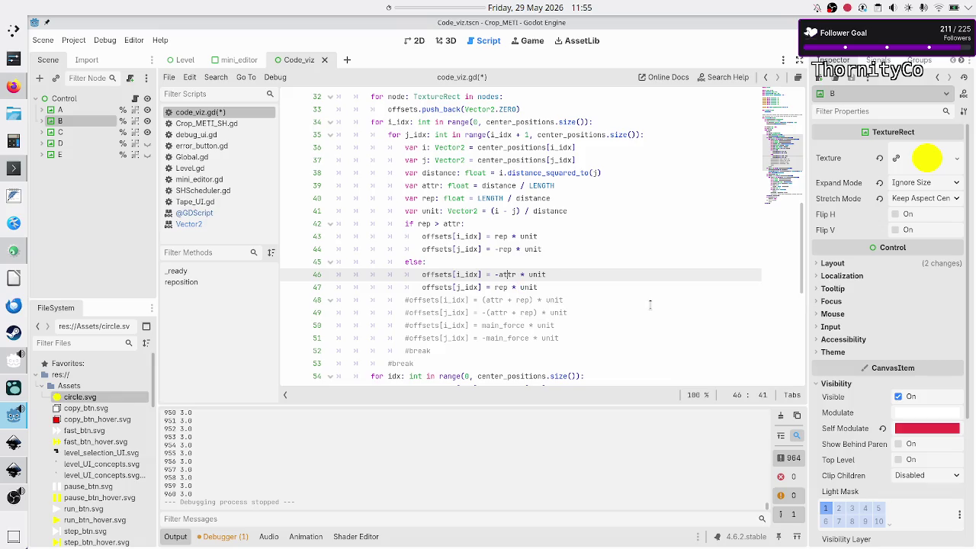
{"action": "key", "text": "Down"}
{"action": "key", "text": "BackSpace"}
{"action": "key", "text": "BackSpace"}
{"action": "key", "text": "BackSpace"}
{"action": "type", "text": "attr"}
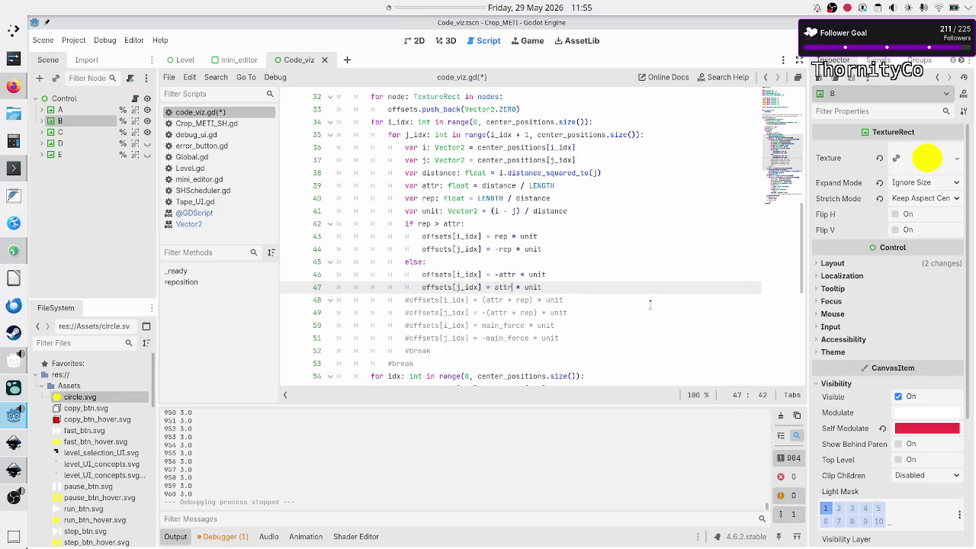
{"action": "key", "text": "Escape"}
{"action": "key", "text": "F6"}
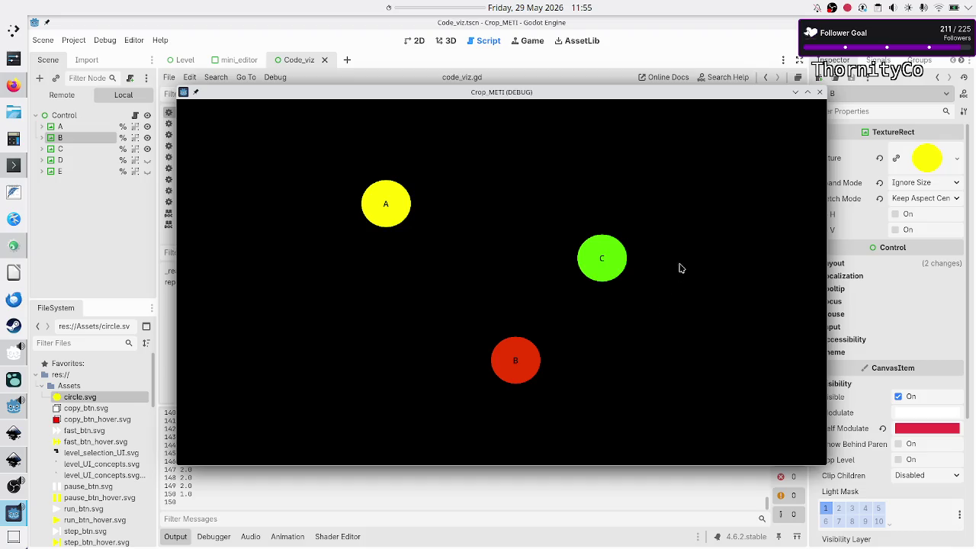
Lower the total_error stop threshold on line 73 from 1 to 0 and rerun.
{"action": "left_click", "coordinate": [820, 92]}
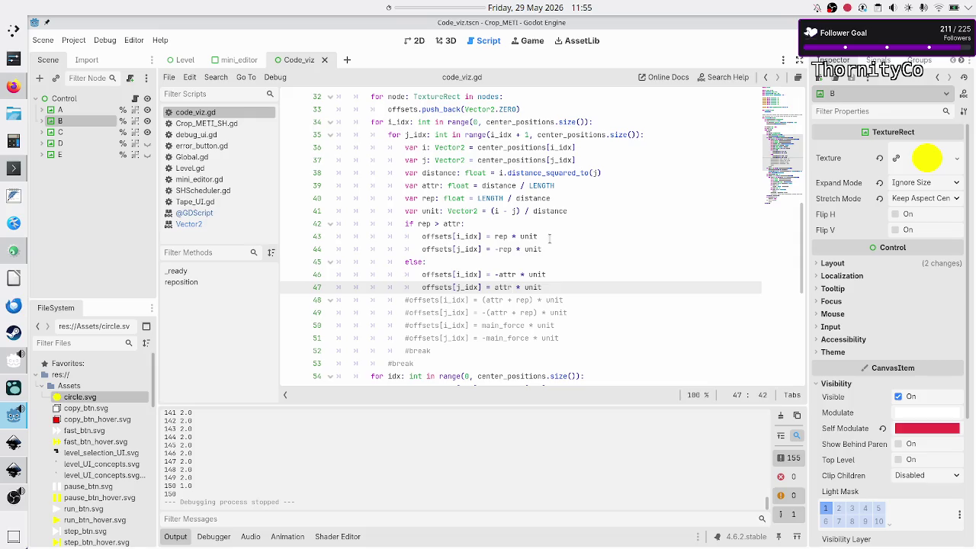
{"action": "scroll", "coordinate": [550, 238], "scroll_direction": "down", "scroll_amount": 8}
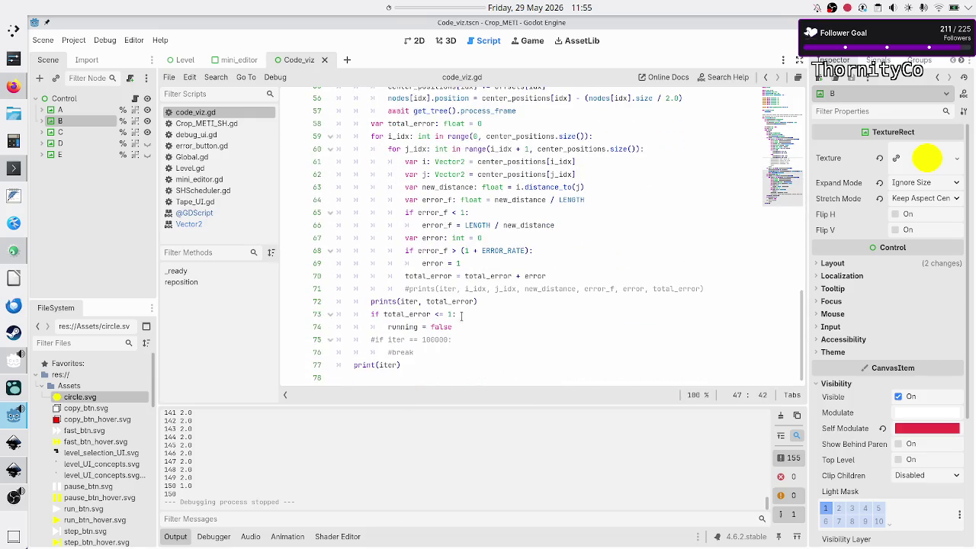
{"action": "left_click", "coordinate": [462, 312]}
{"action": "key", "text": "BackSpace"}
{"action": "type", "text": "0"}
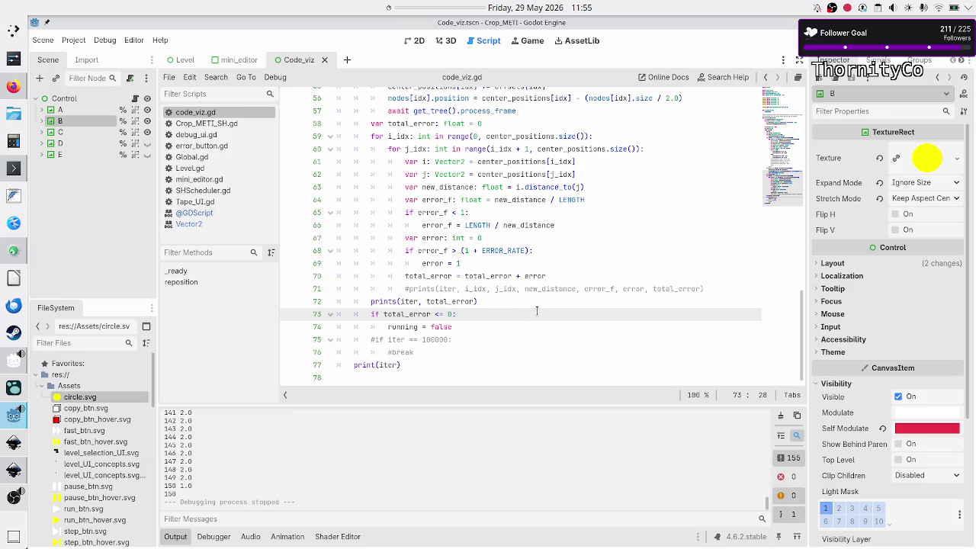
{"action": "key", "text": "F5"}
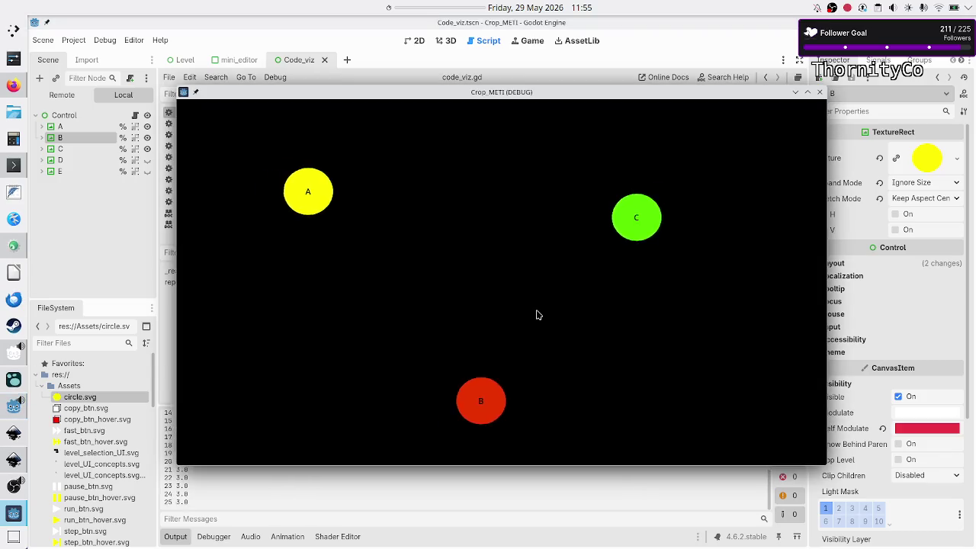